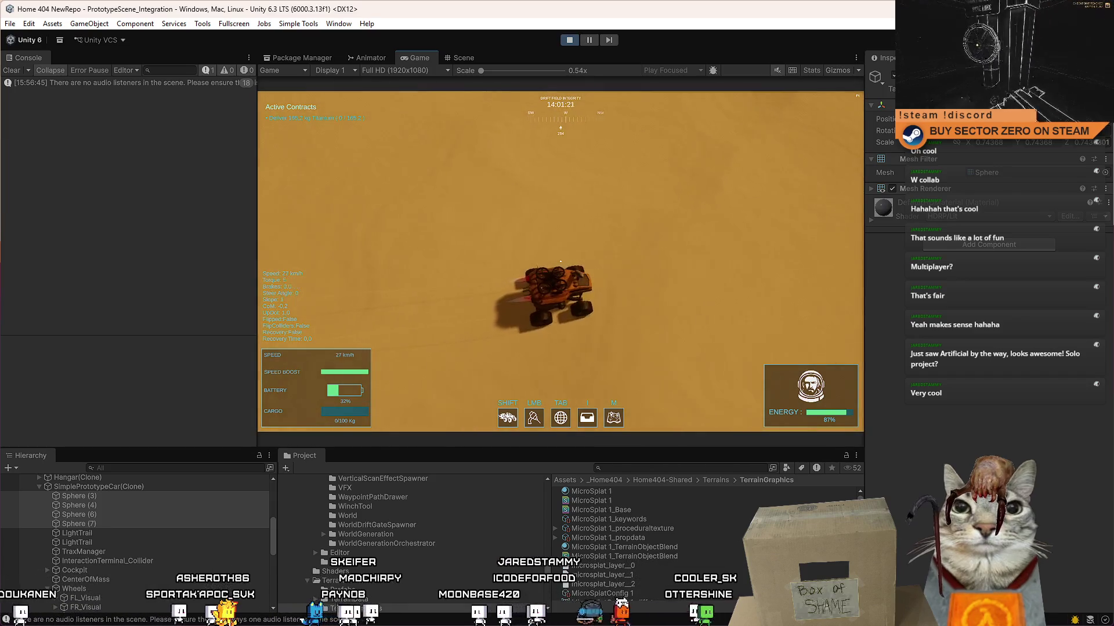
# - Briefly toggle the in-game pause menu while the rover runs in Play mode
pyautogui.press('Escape')
pyautogui.press('Escape')
# - Frame the wheel spheres in the Scene view, orbit and zoom around the rover, then return to the game
pyautogui.click(475, 58)
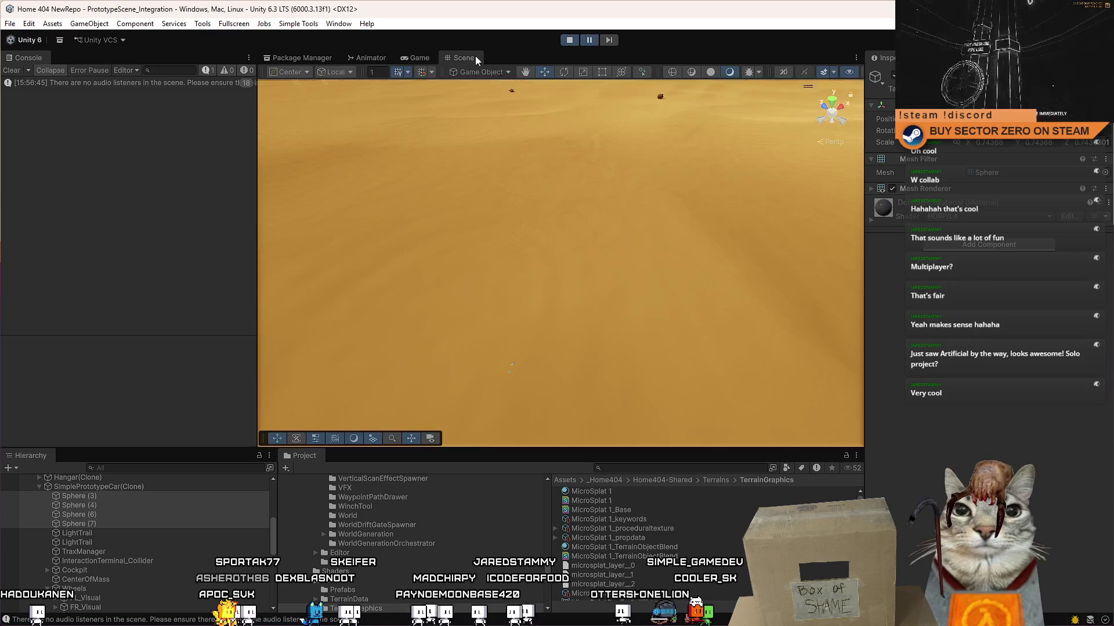
pyautogui.press('f')
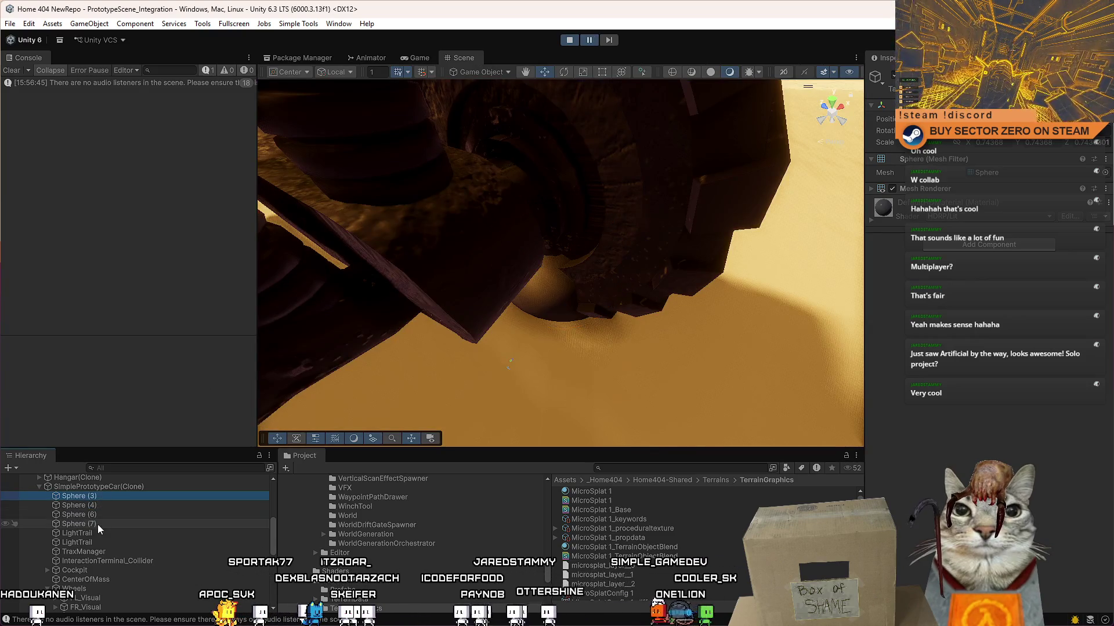
pyautogui.moveTo(499, 203)
pyautogui.mouseDown()
pyautogui.moveTo(524, 190)
pyautogui.moveTo(586, 200)
pyautogui.mouseUp()
pyautogui.scroll(5, 589, 203)
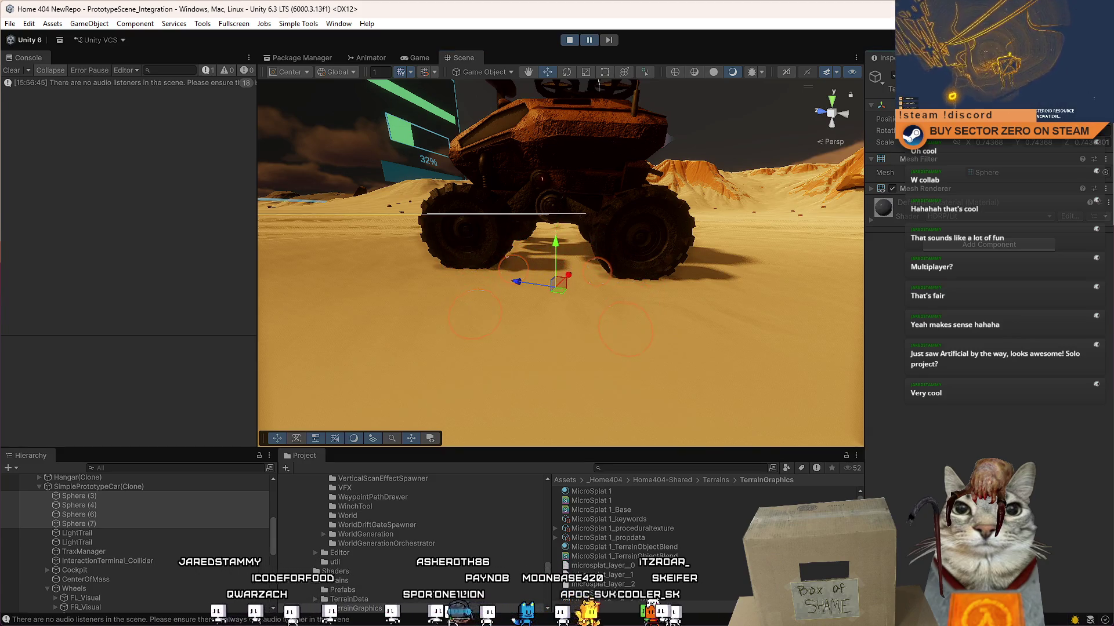
pyautogui.click(434, 57)
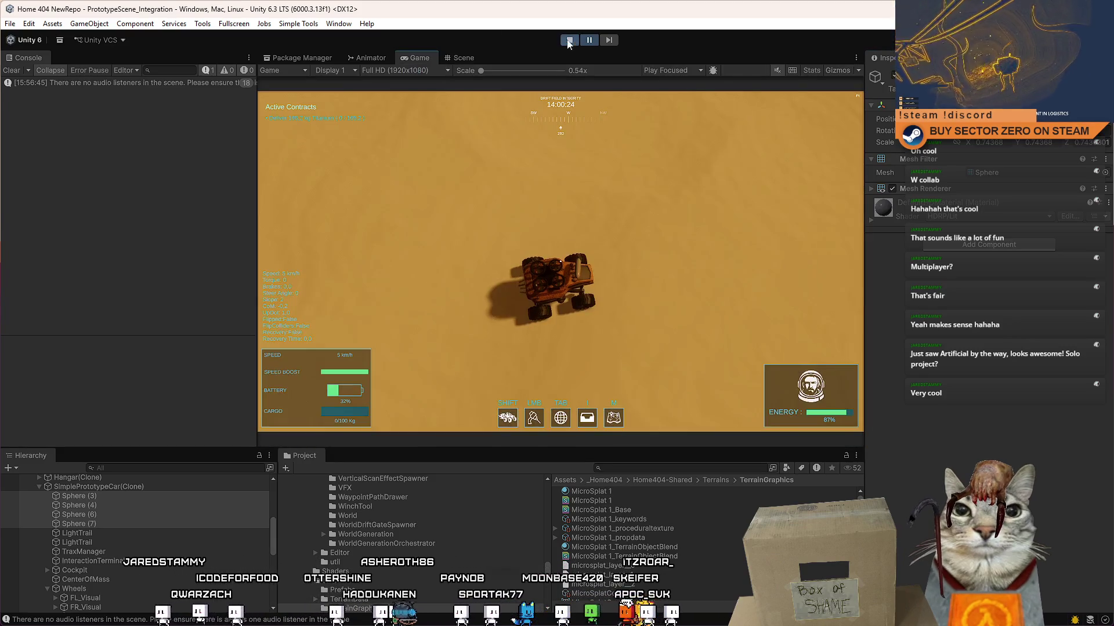
# - Drive the rover across the dunes, then pause on the Gameplay Mechanics menu
pyautogui.click(641, 174)
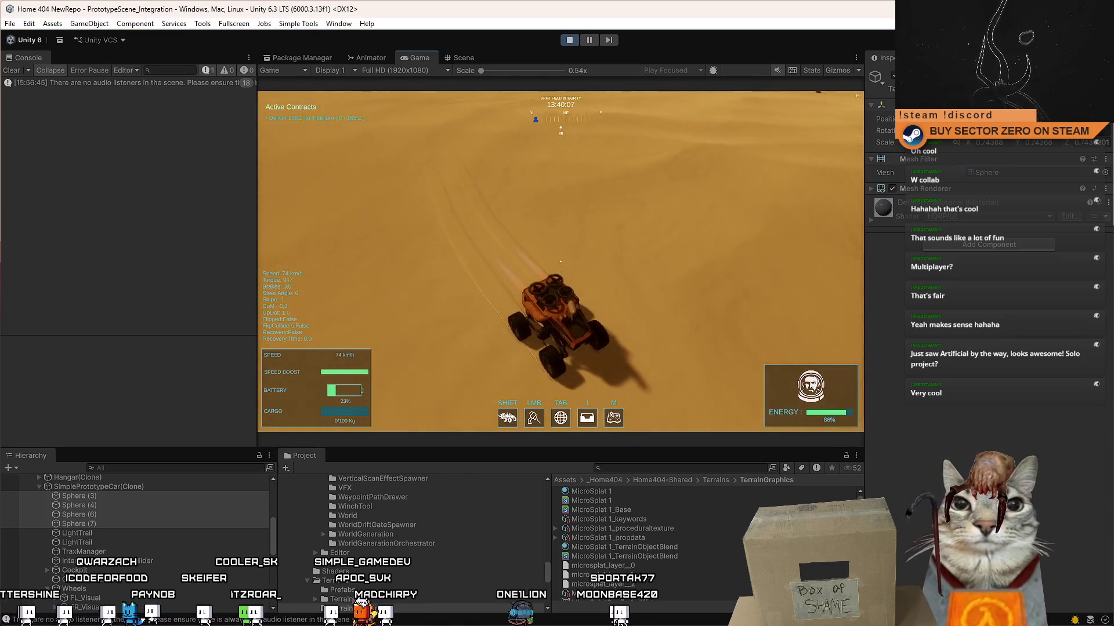
pyautogui.press('Escape')
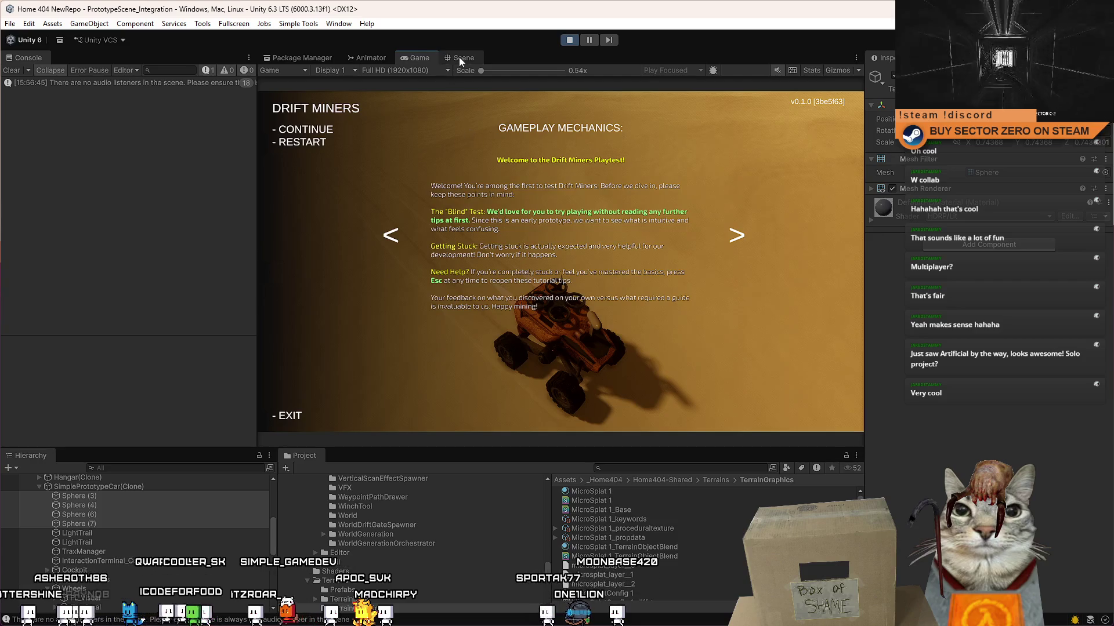
pyautogui.click(459, 58)
pyautogui.moveTo(618, 277)
pyautogui.mouseDown()
pyautogui.moveTo(298, 311)
pyautogui.moveTo(368, 306)
pyautogui.moveTo(418, 251)
pyautogui.mouseUp()
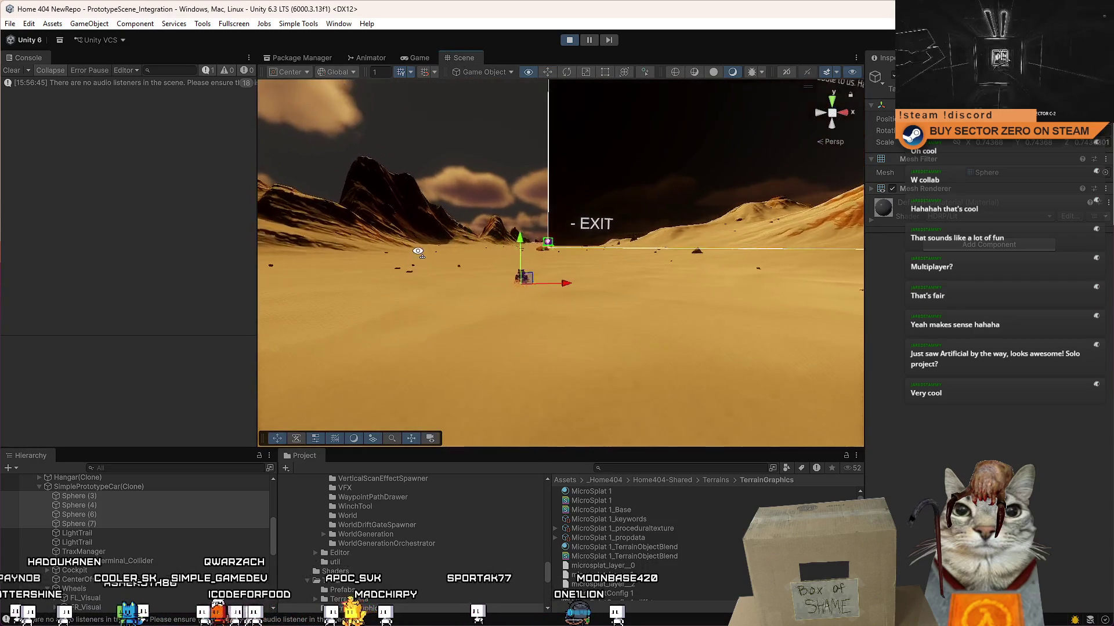
pyautogui.press('f')
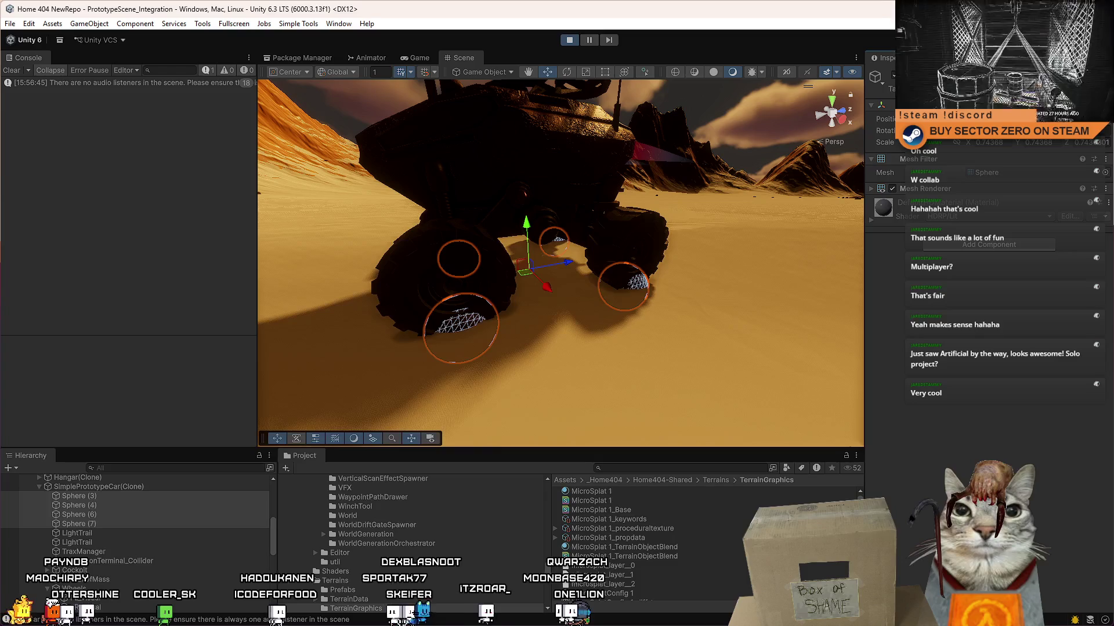
# - Resume the running game and drive the rover with WASD, steering left and right and braking over the rise
pyautogui.hotkey('ctrl', '2')
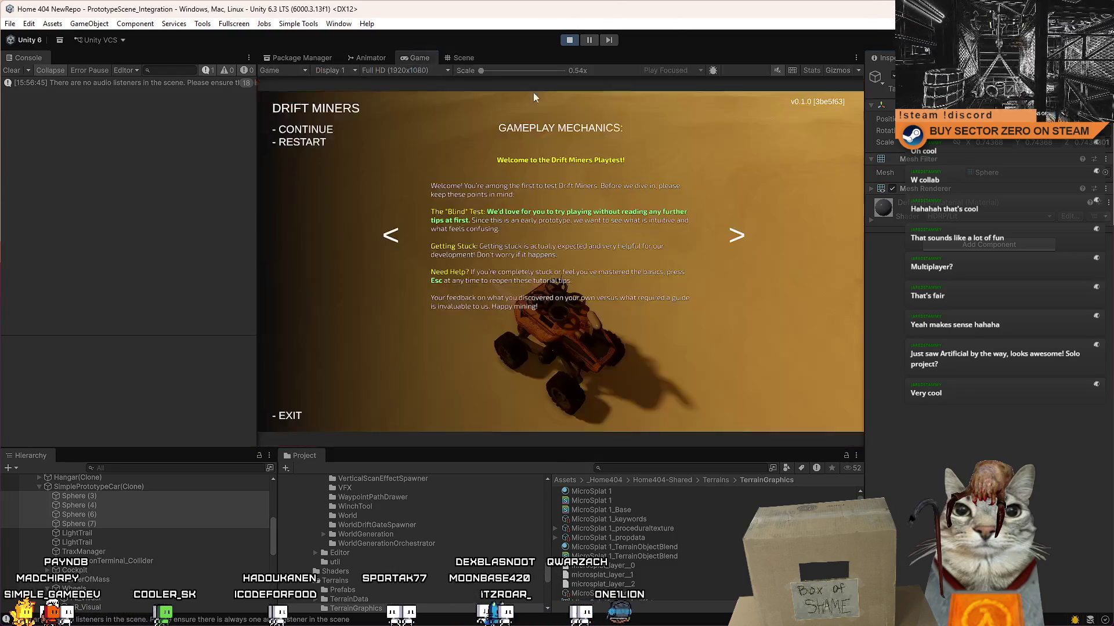
pyautogui.click(697, 171)
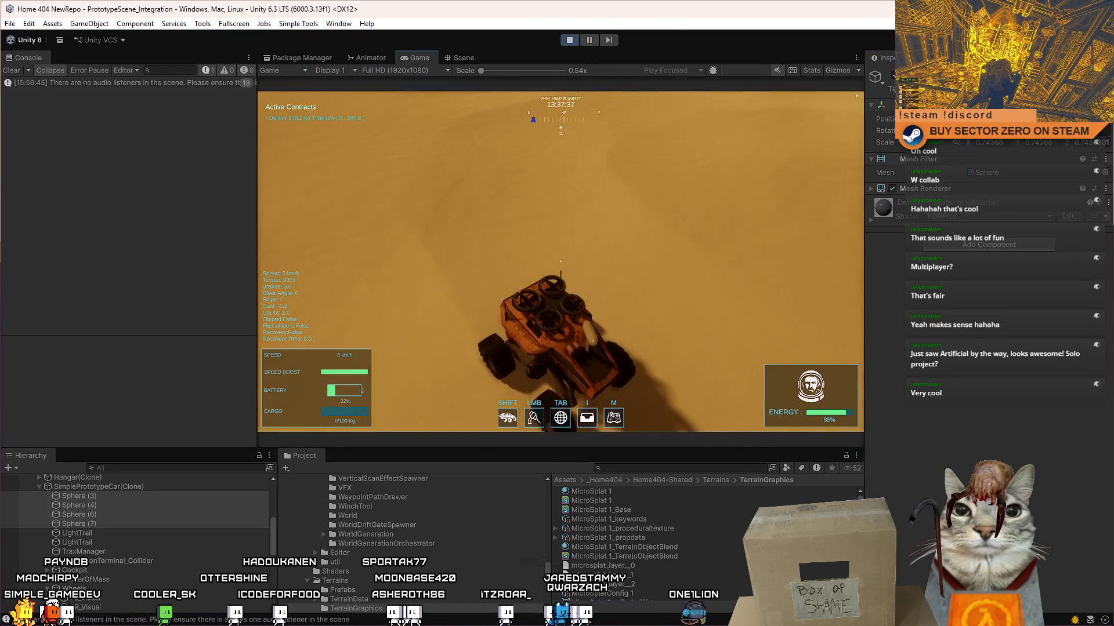
pyautogui.press('w')
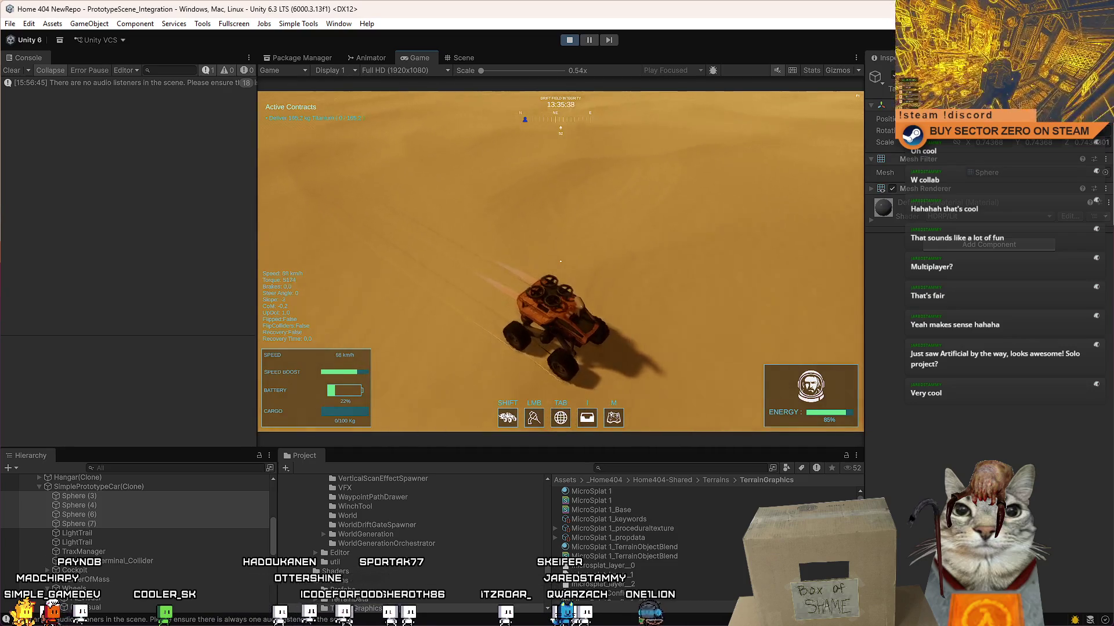
pyautogui.press('a')
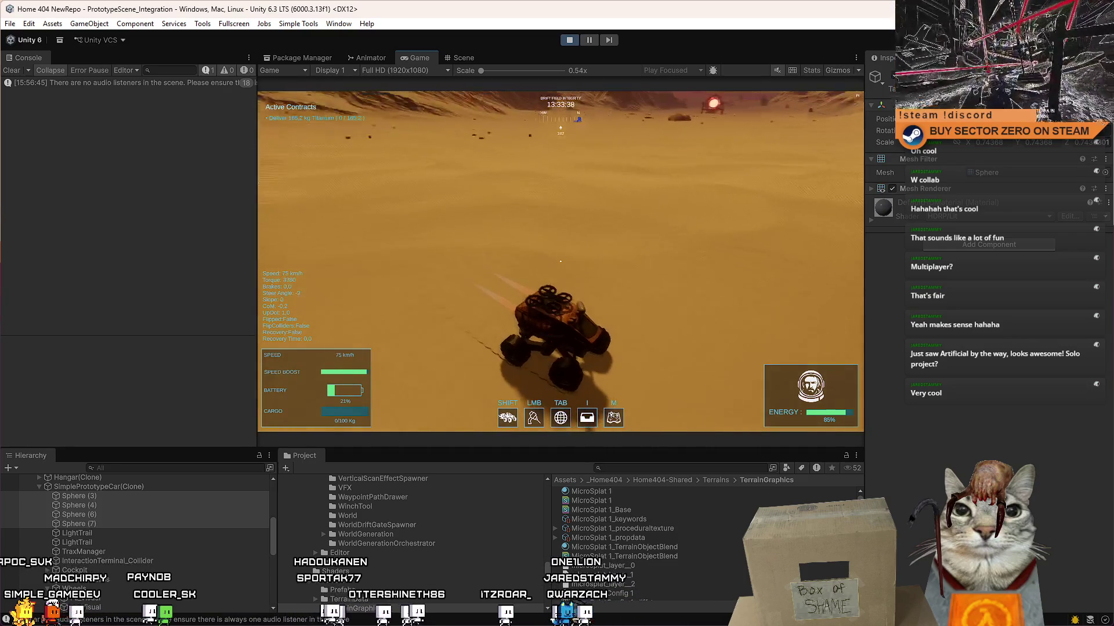
pyautogui.press('d')
pyautogui.press('a')
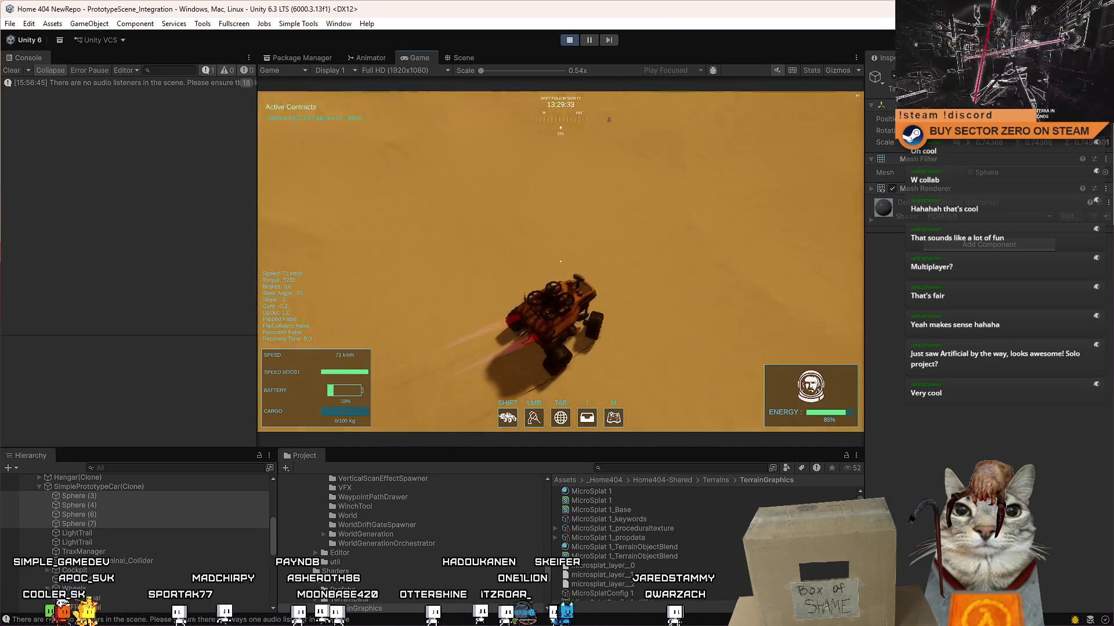
pyautogui.press('a')
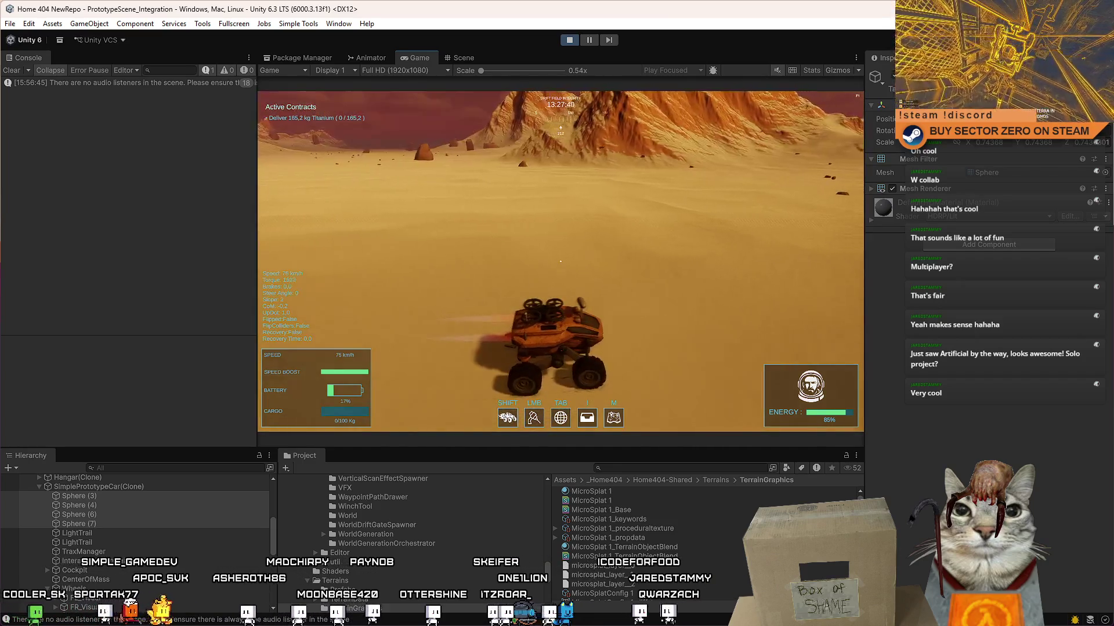
pyautogui.press('d')
pyautogui.press('s')
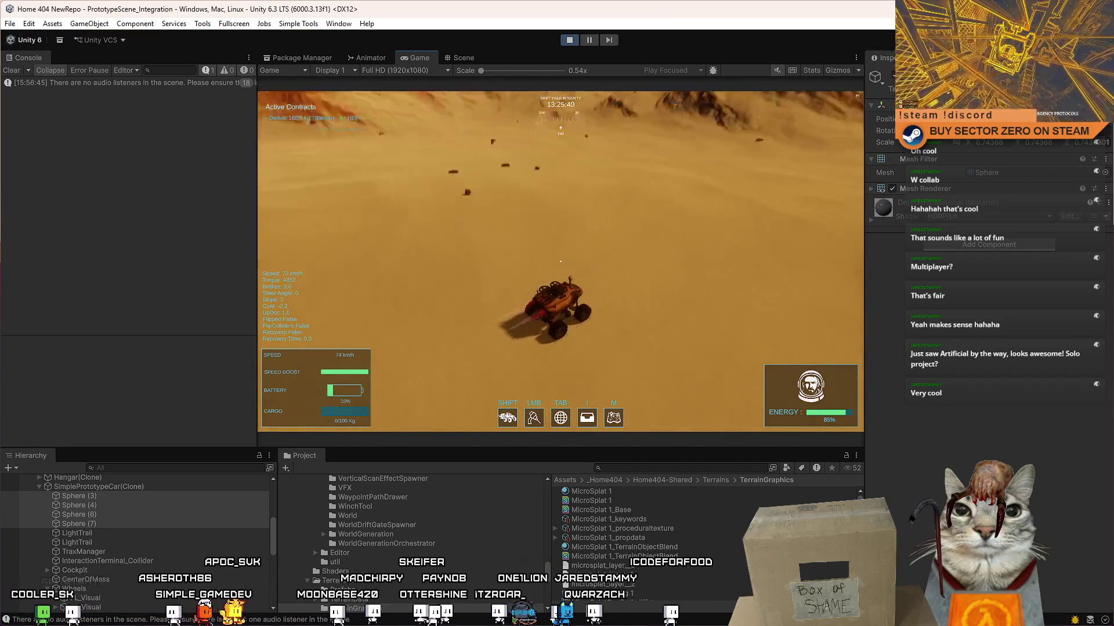
# - Toggle the pause menu twice while driving the rover toward the distant tower
pyautogui.press('Escape')
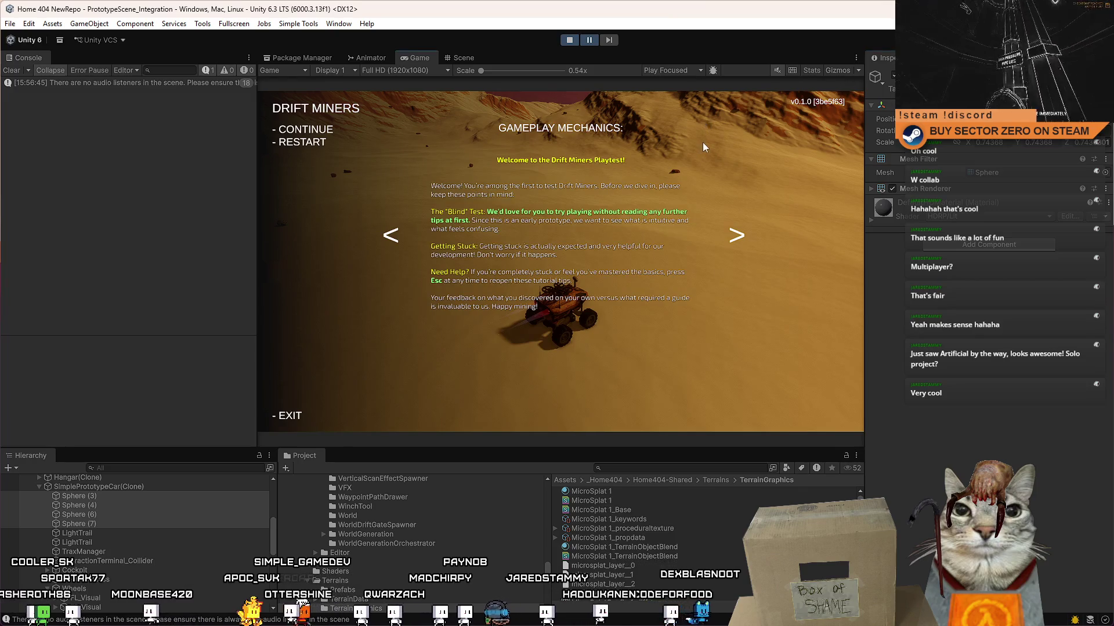
pyautogui.press('Escape')
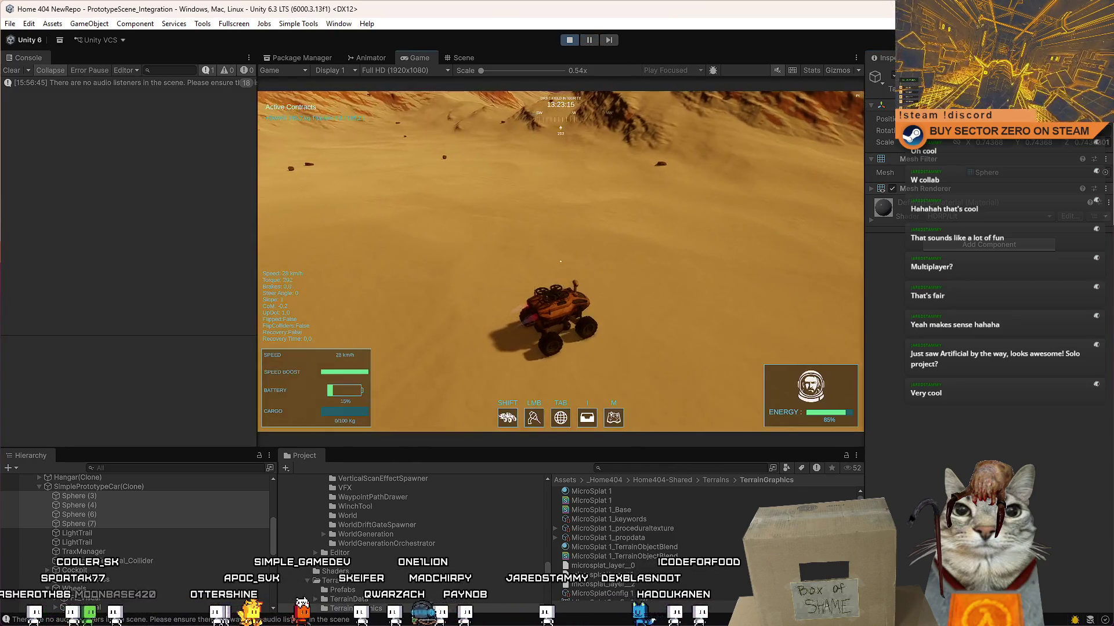
pyautogui.press('d')
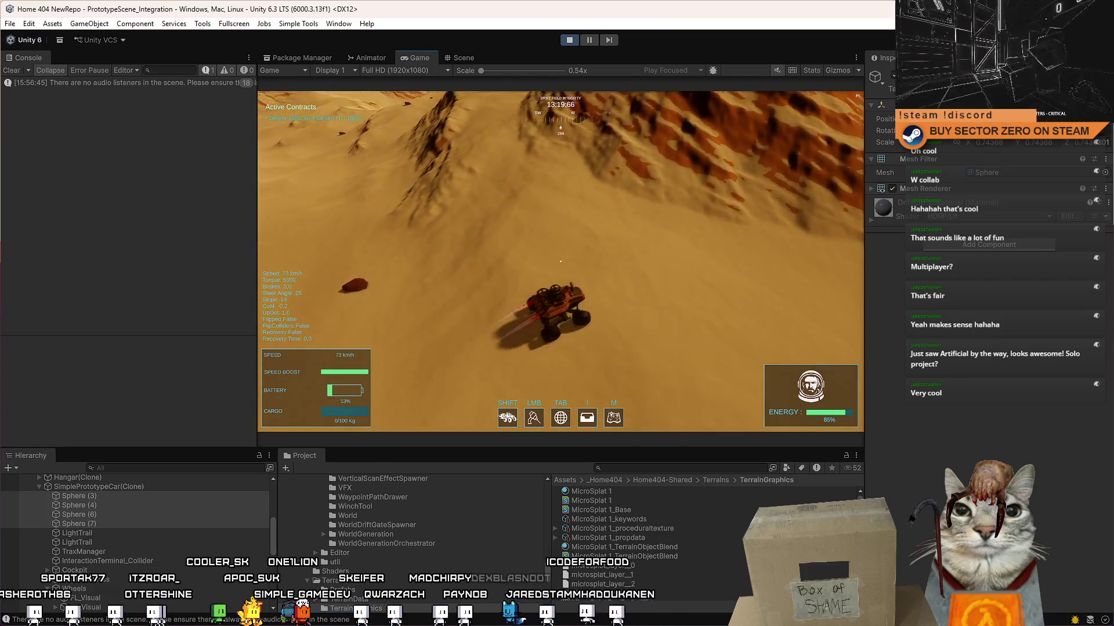
pyautogui.press('w')
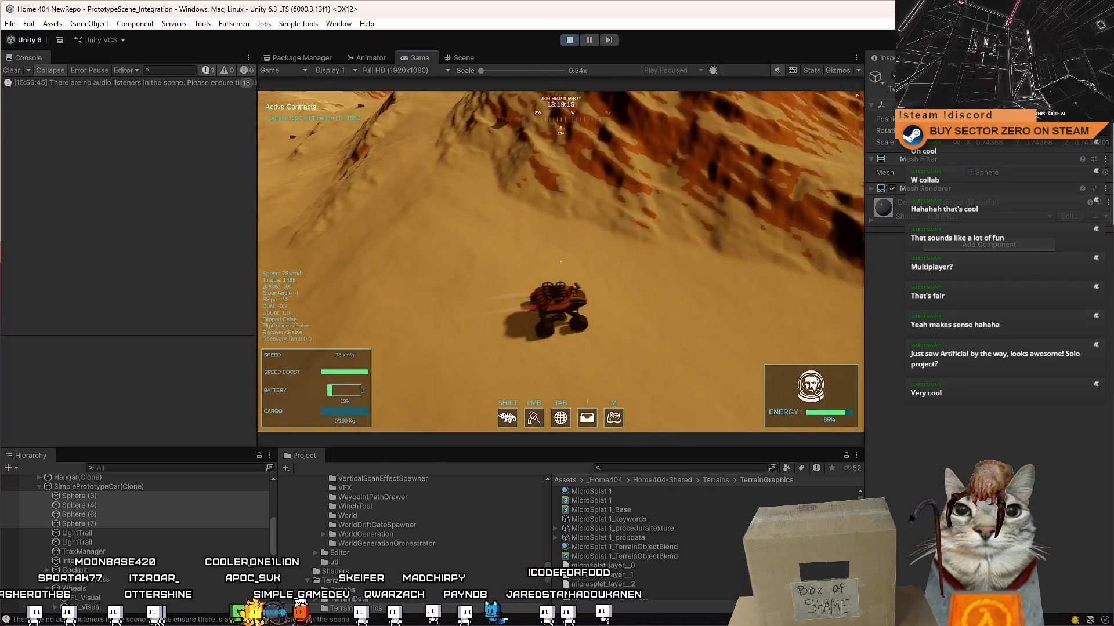
pyautogui.press('w')
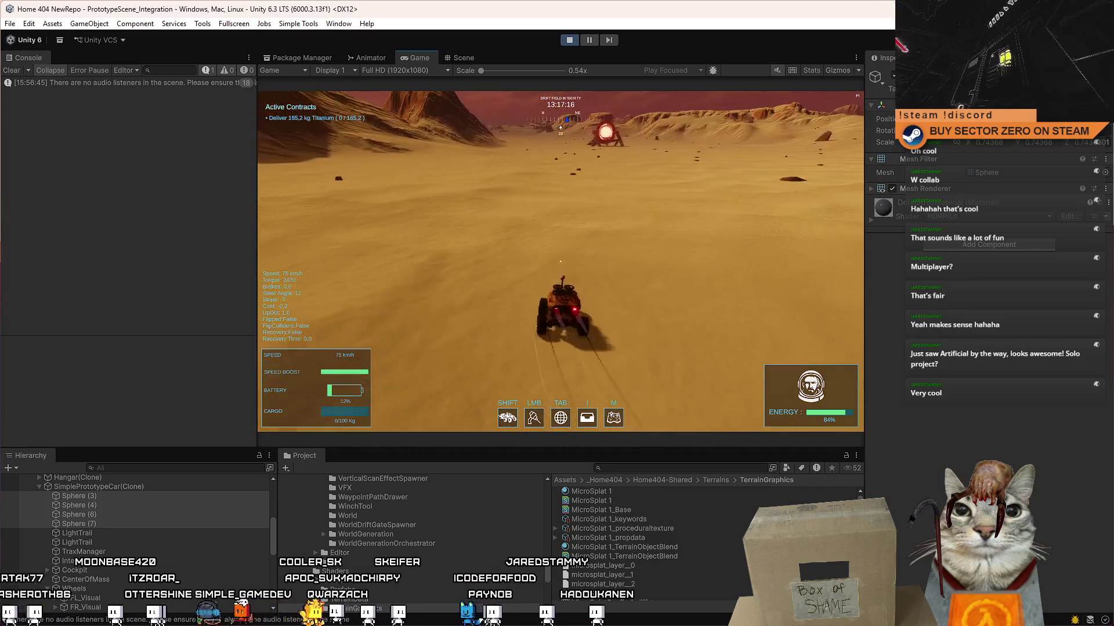
pyautogui.press('Escape')
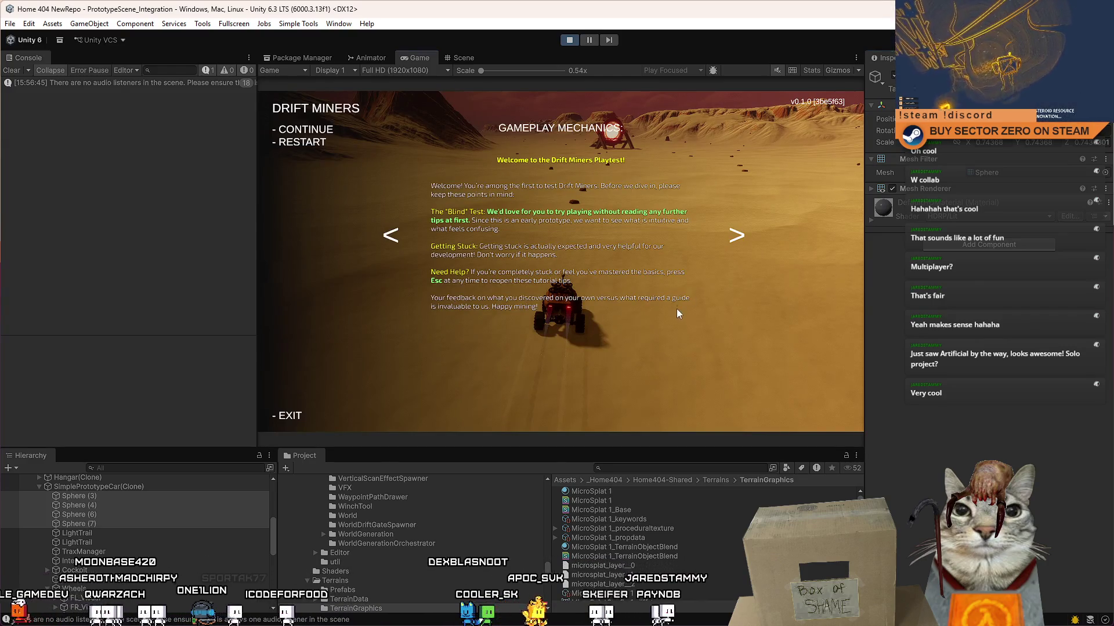
pyautogui.press('Escape')
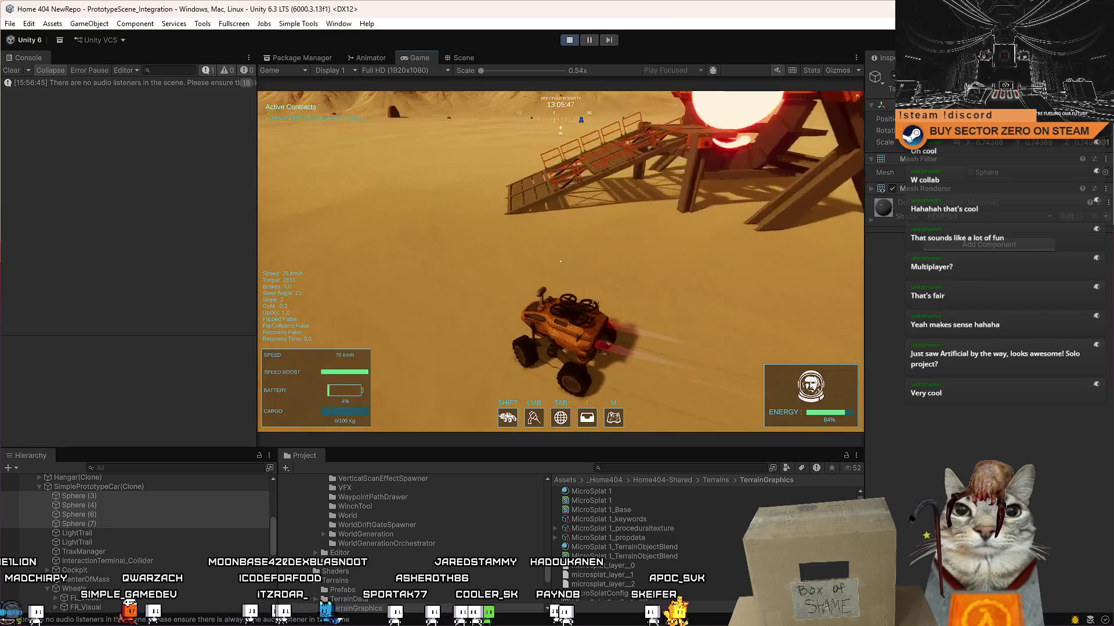
# - Pause, set both LightTrails' Time to 0.1, then close the tutorial and resume play
pyautogui.press('Escape')
pyautogui.click(132, 535)
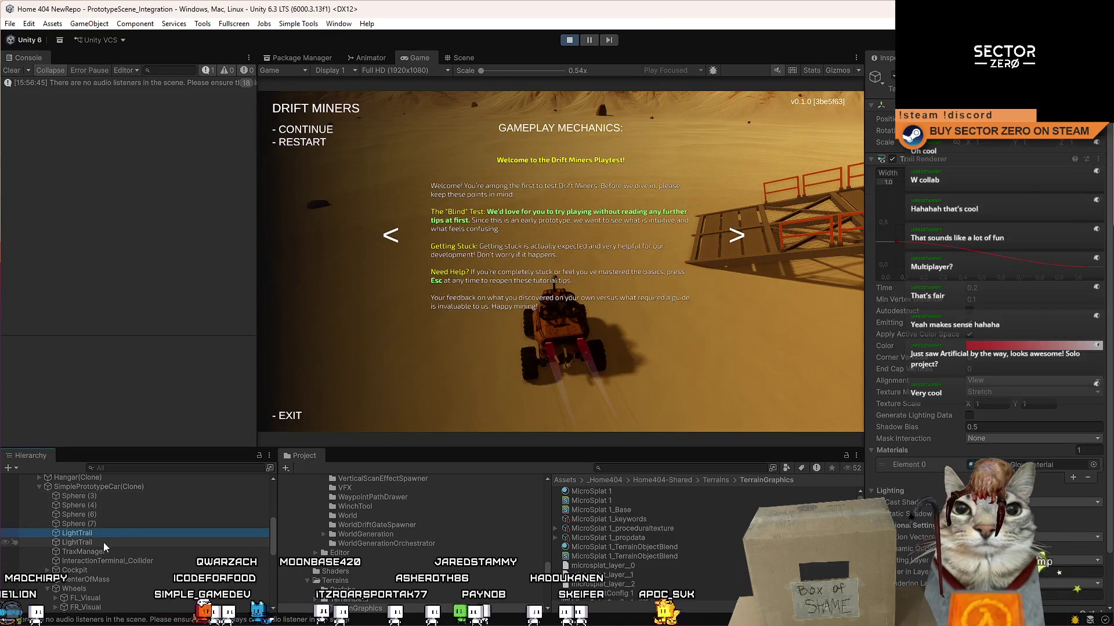
pyautogui.keyDown('shift'); pyautogui.click(103, 541); pyautogui.keyUp('shift')
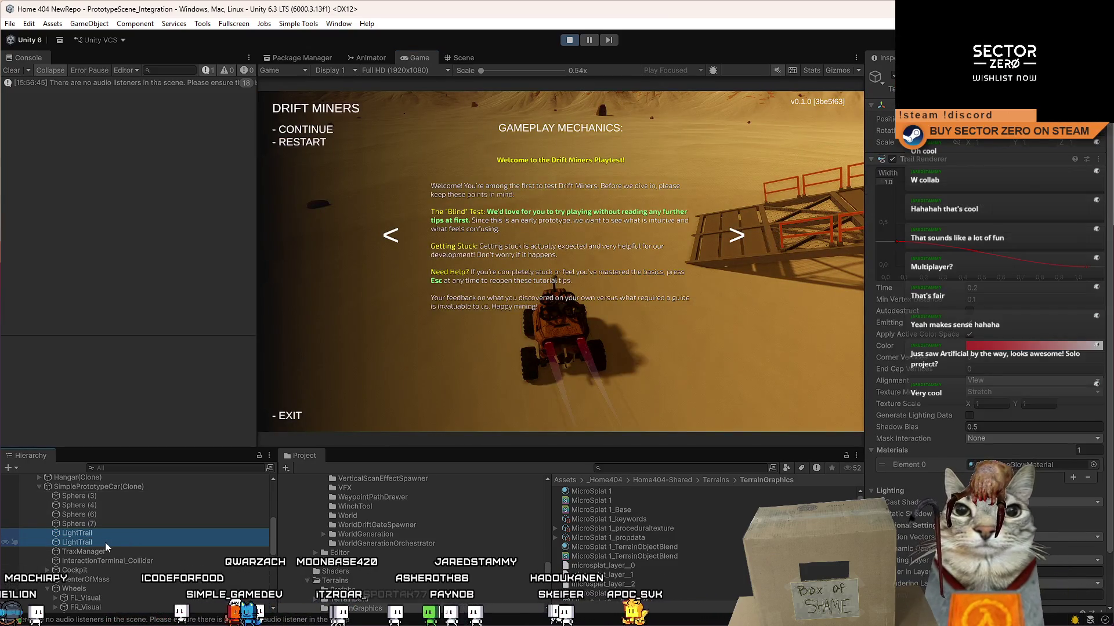
pyautogui.click(988, 302)
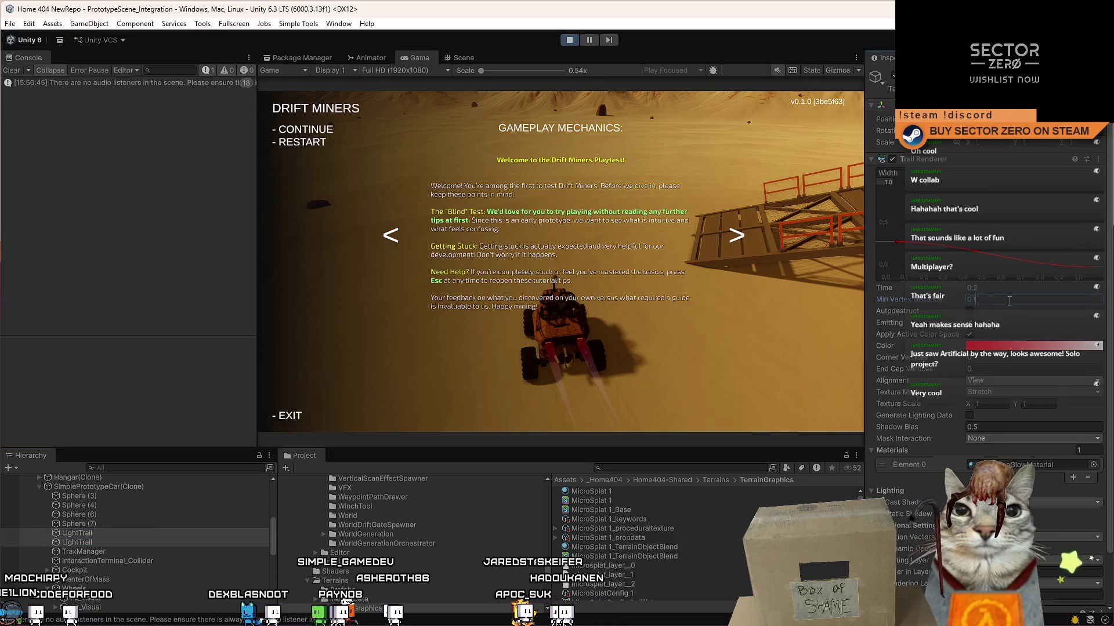
pyautogui.moveTo(1111, 296); pyautogui.dragTo(1112, 301)
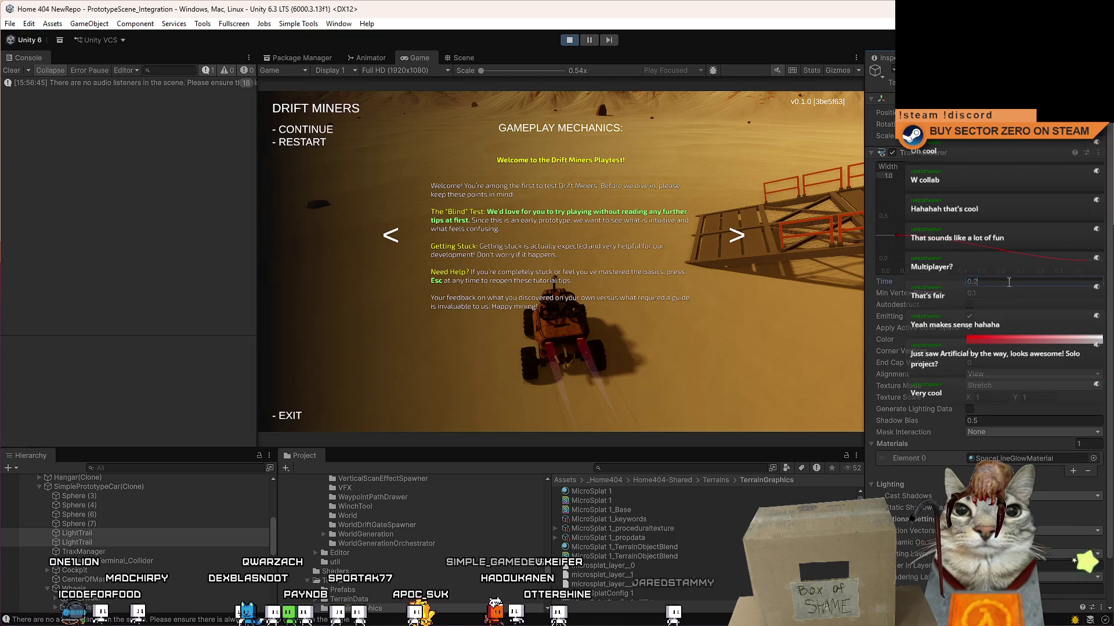
pyautogui.click(687, 336)
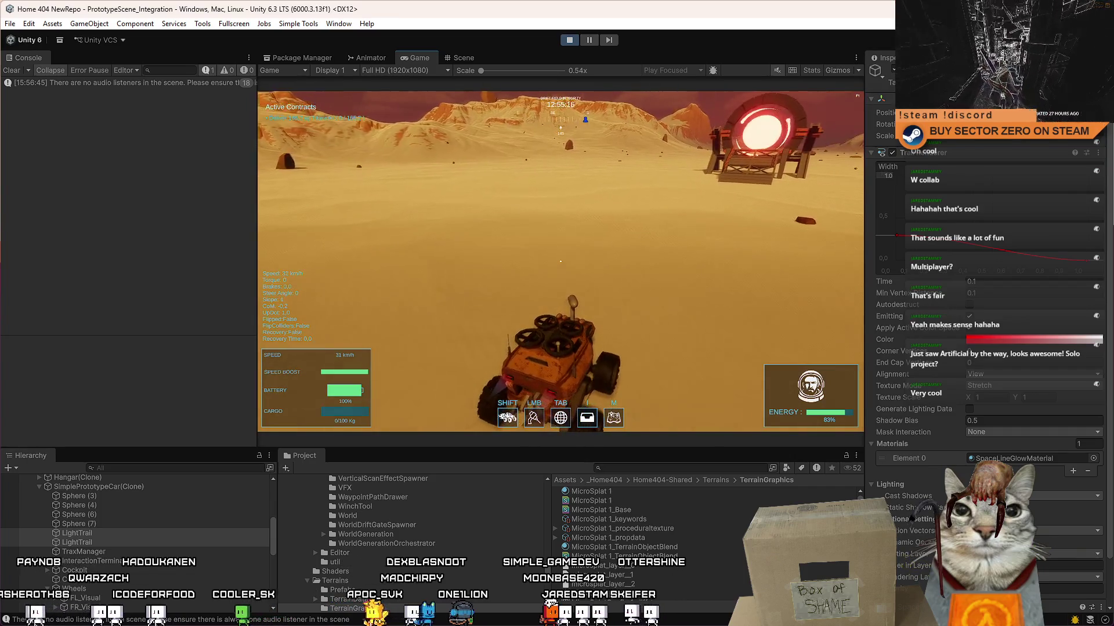
# - Toggle the tips pause menu open and closed twice
pyautogui.press('Escape')
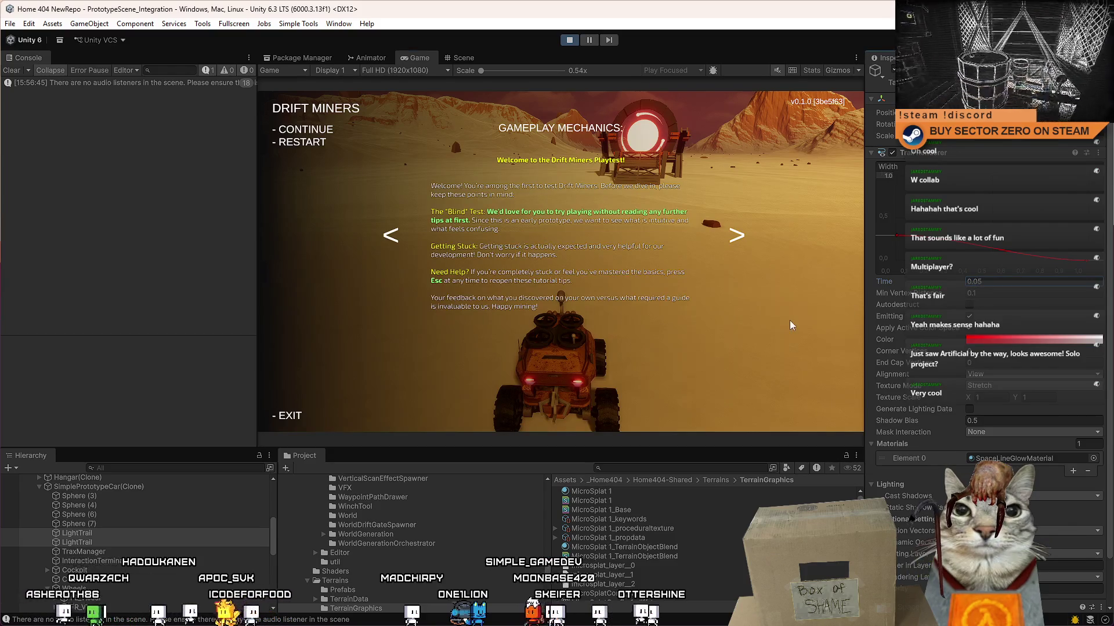
pyautogui.press('Escape')
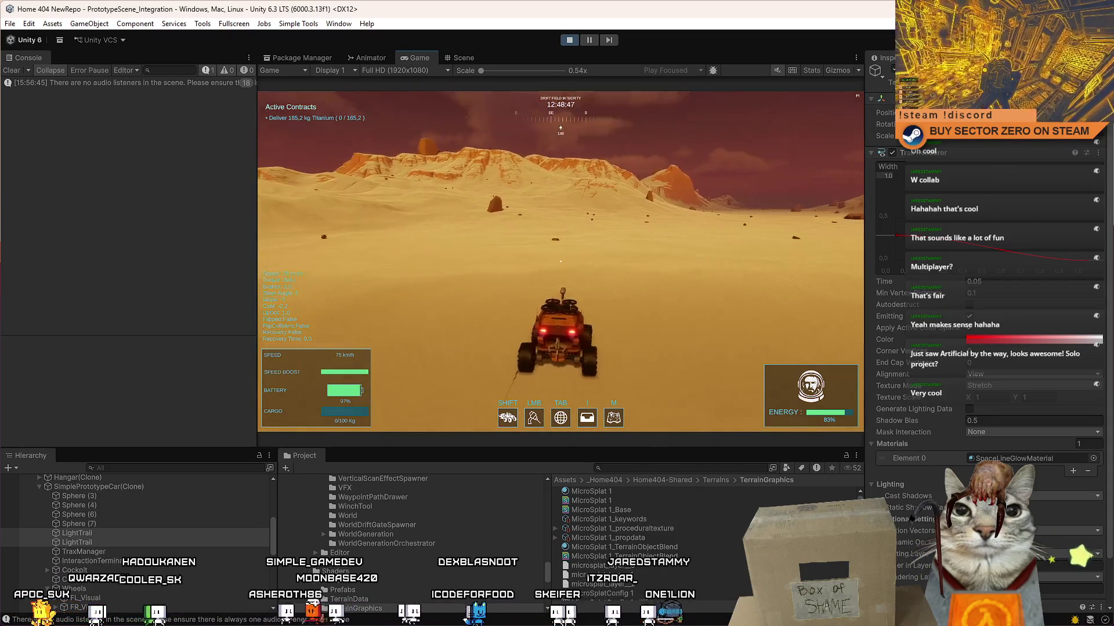
pyautogui.press('Escape')
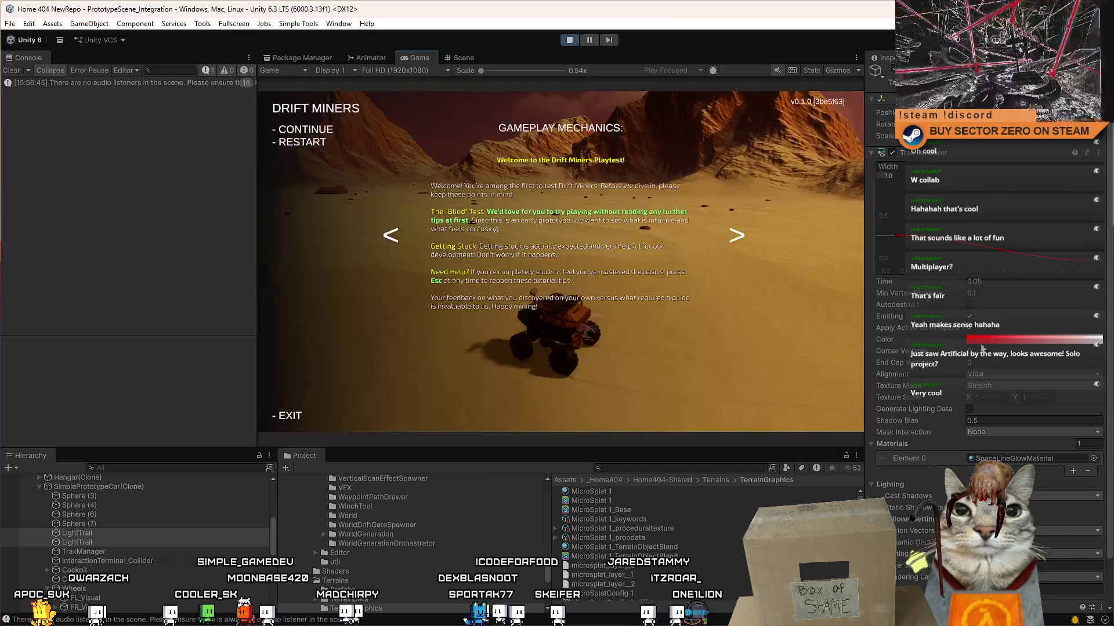
pyautogui.press('Escape')
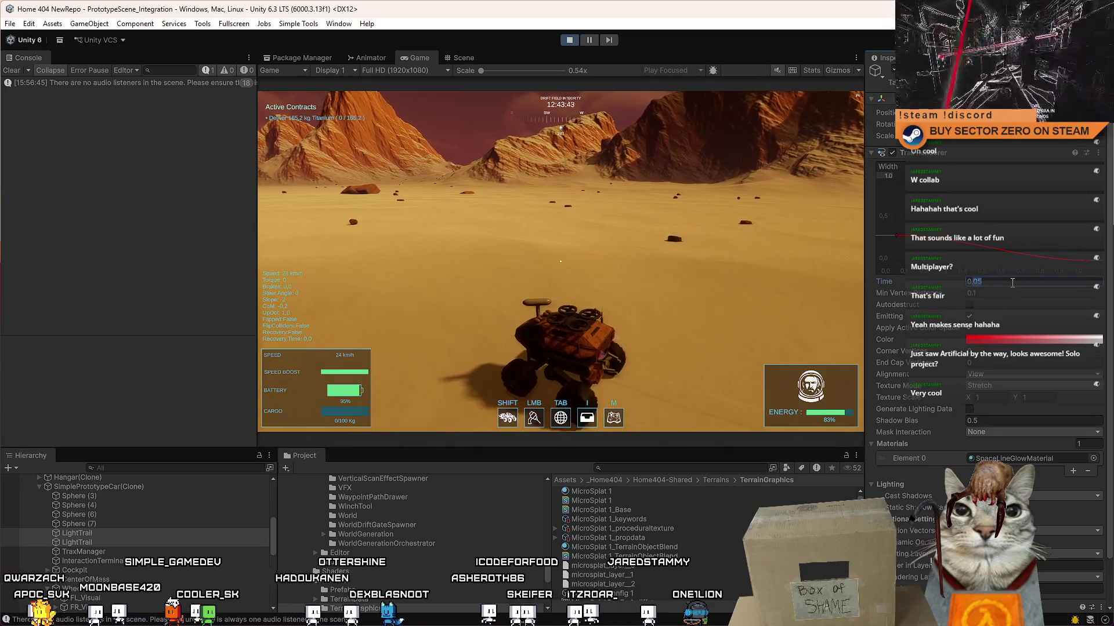
# - Accelerate, boost with Shift, and steer the rover left then right toward the ring
pyautogui.press('w')
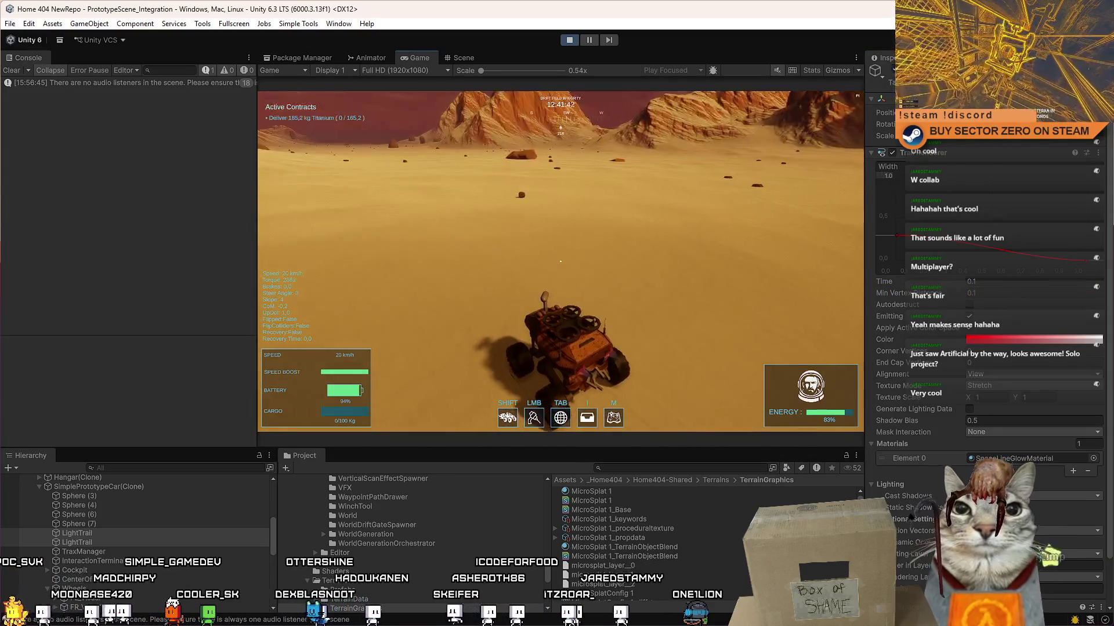
pyautogui.press('shift')
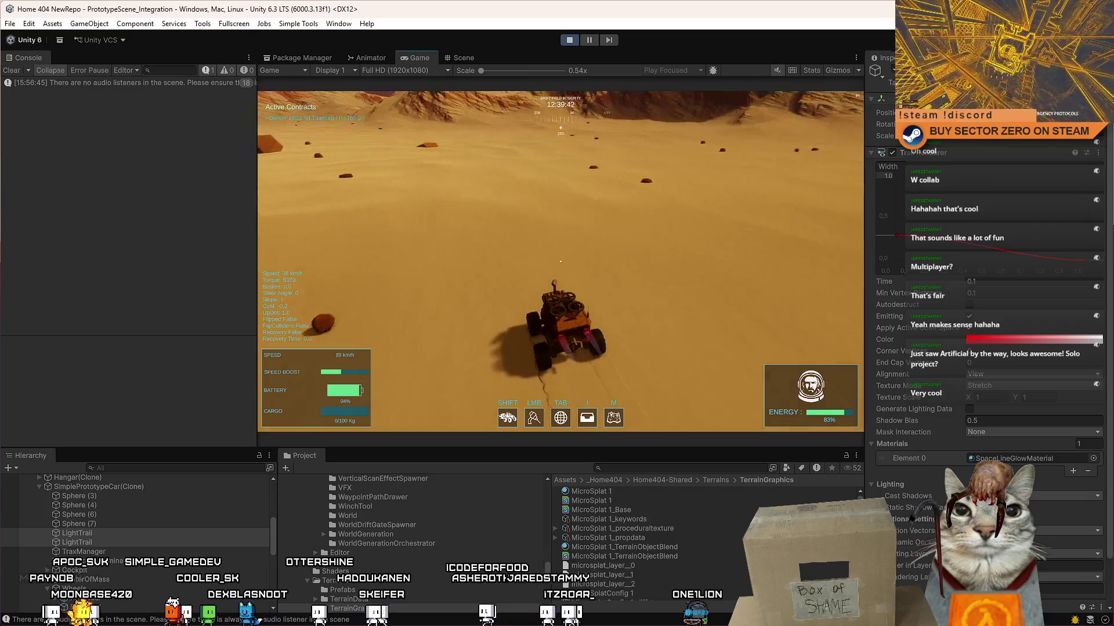
pyautogui.press('a')
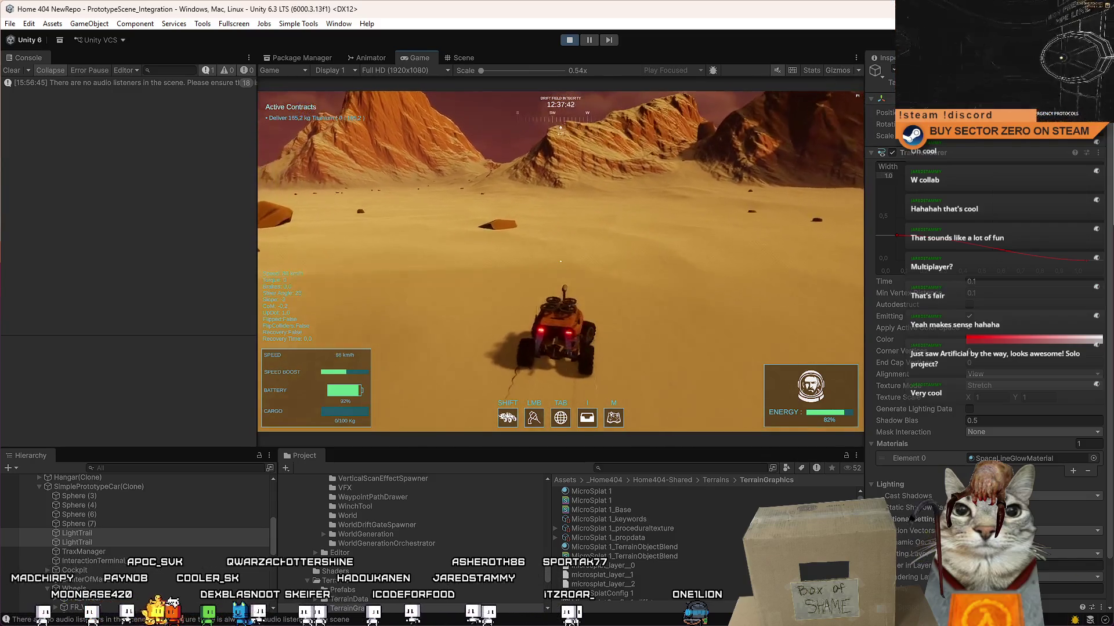
pyautogui.press('a')
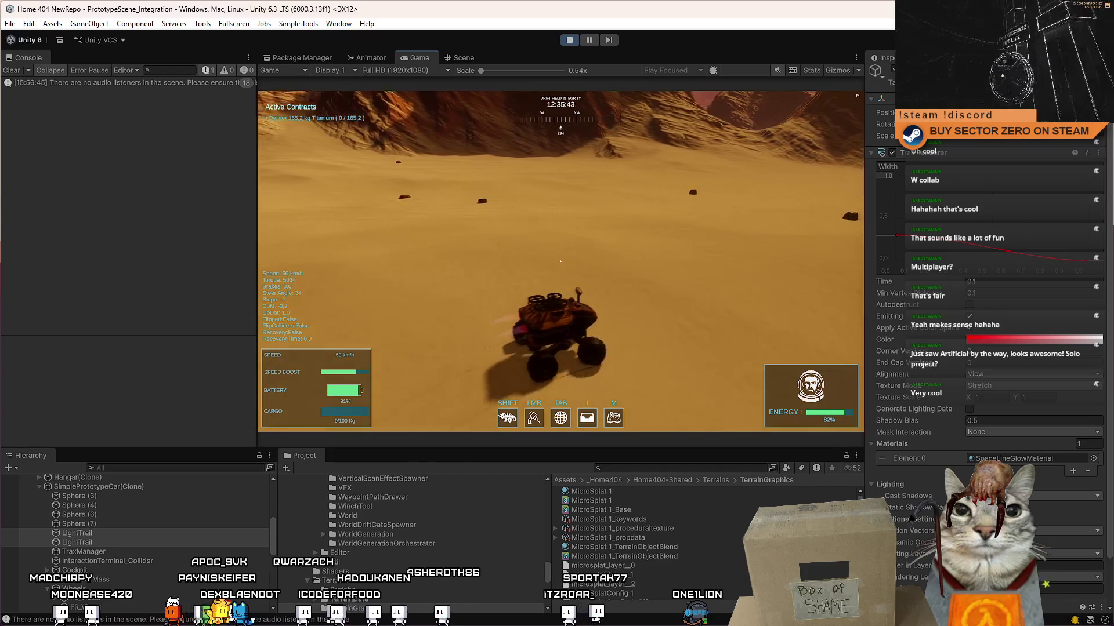
pyautogui.press('a')
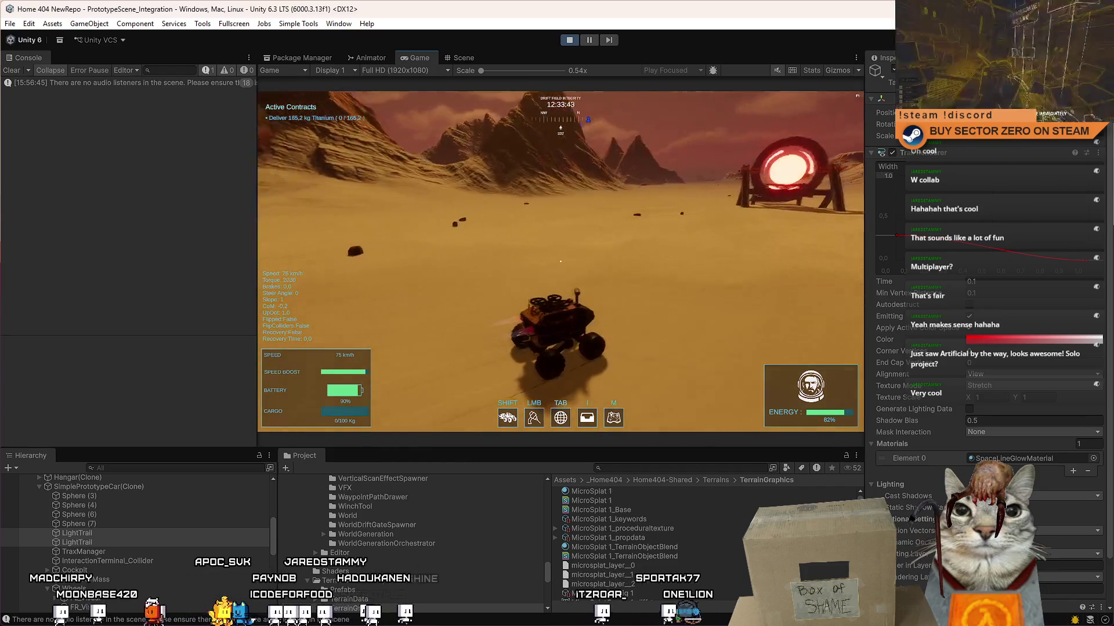
pyautogui.press('d')
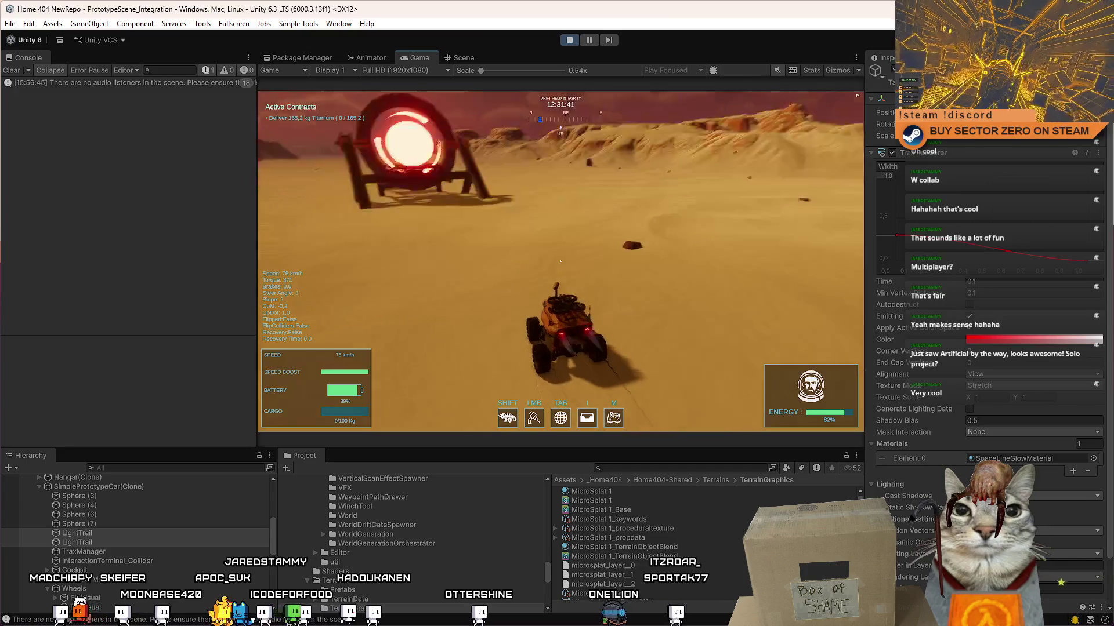
# - Pause and resume, then boost the rover while turning left toward the peaks
pyautogui.press('Escape')
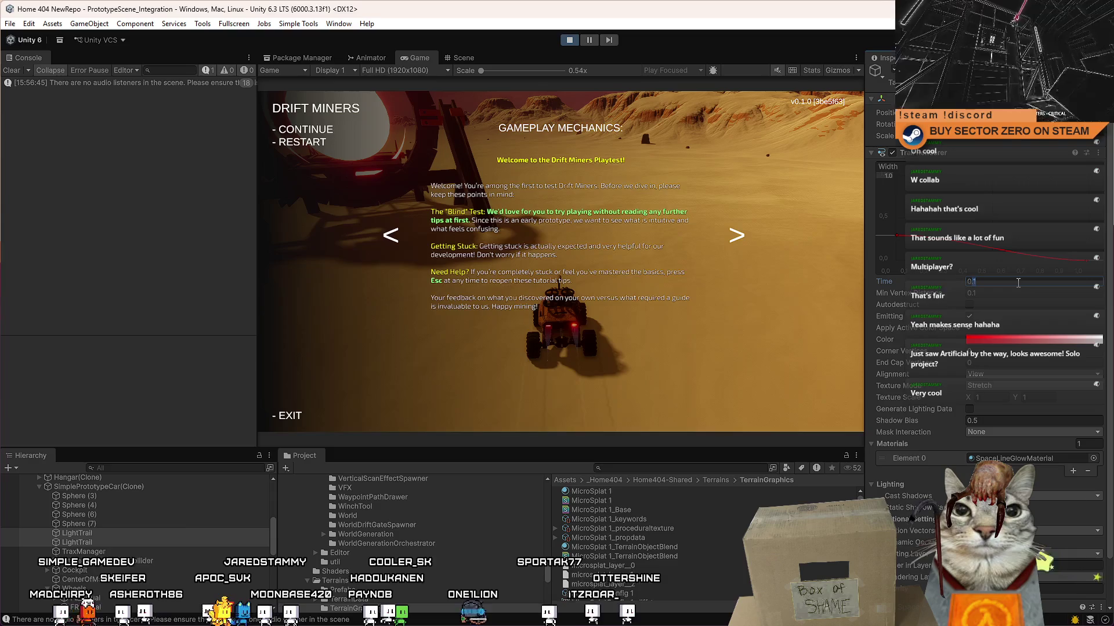
pyautogui.press('Escape')
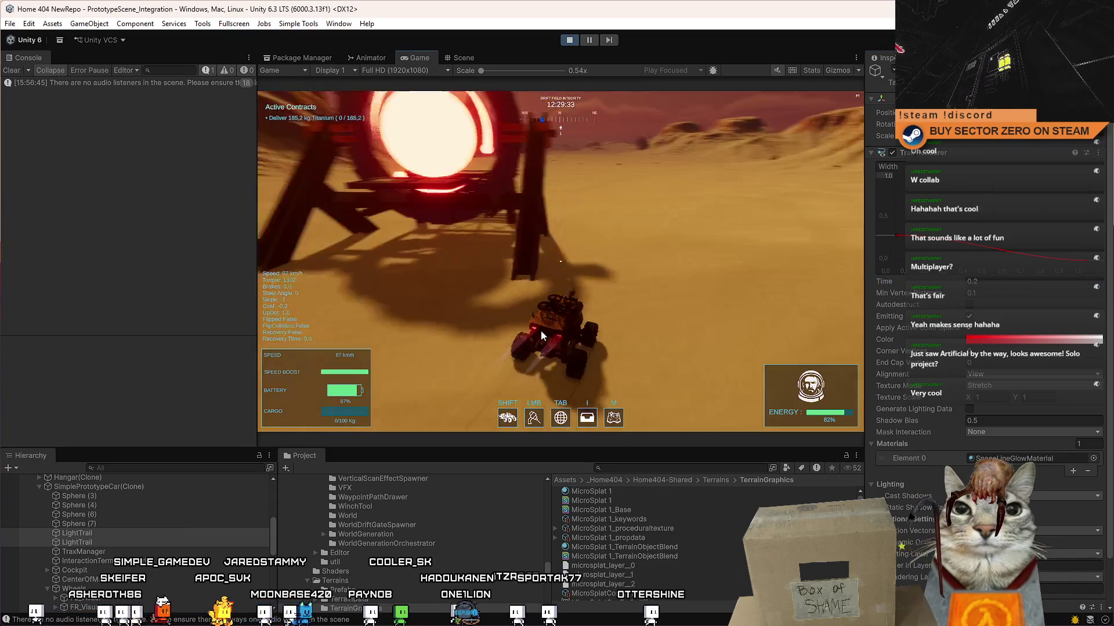
pyautogui.press('a')
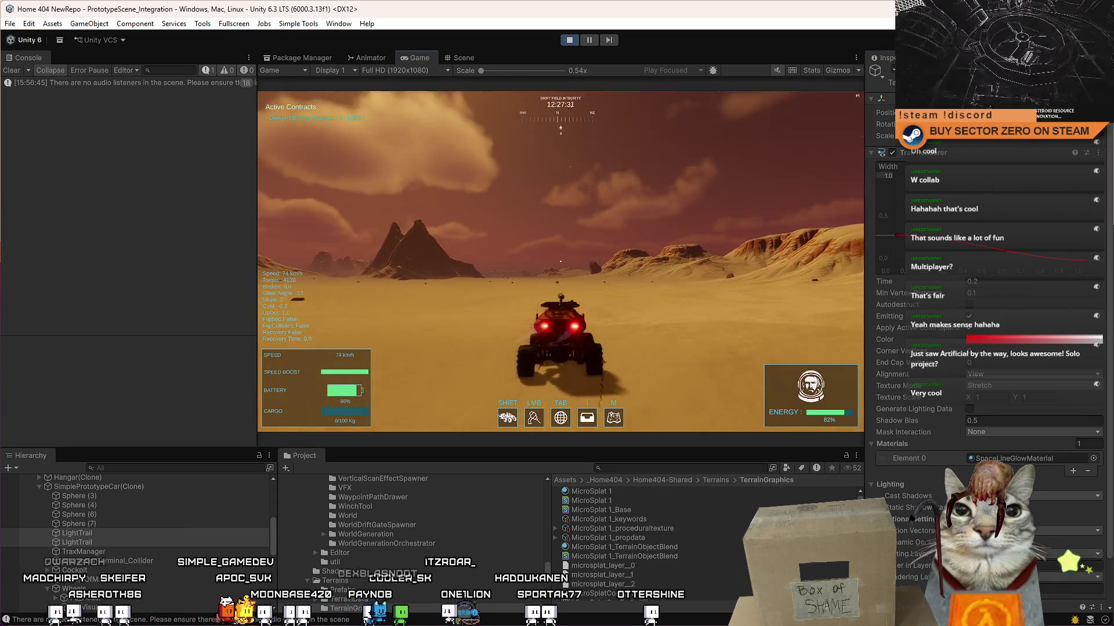
pyautogui.press('shift')
pyautogui.press('a')
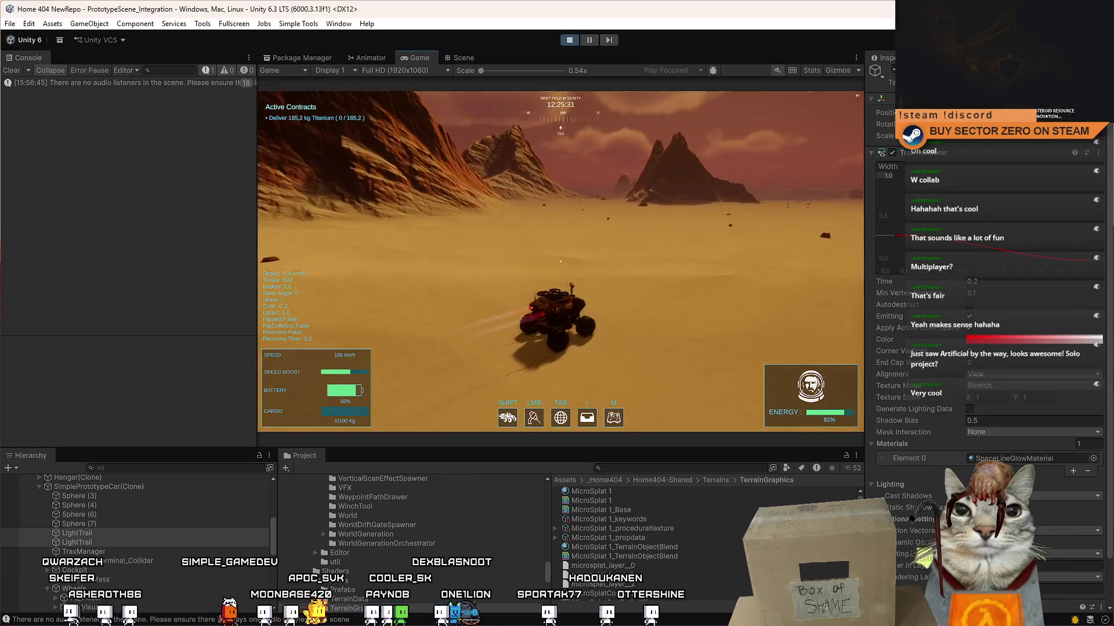
pyautogui.press('d')
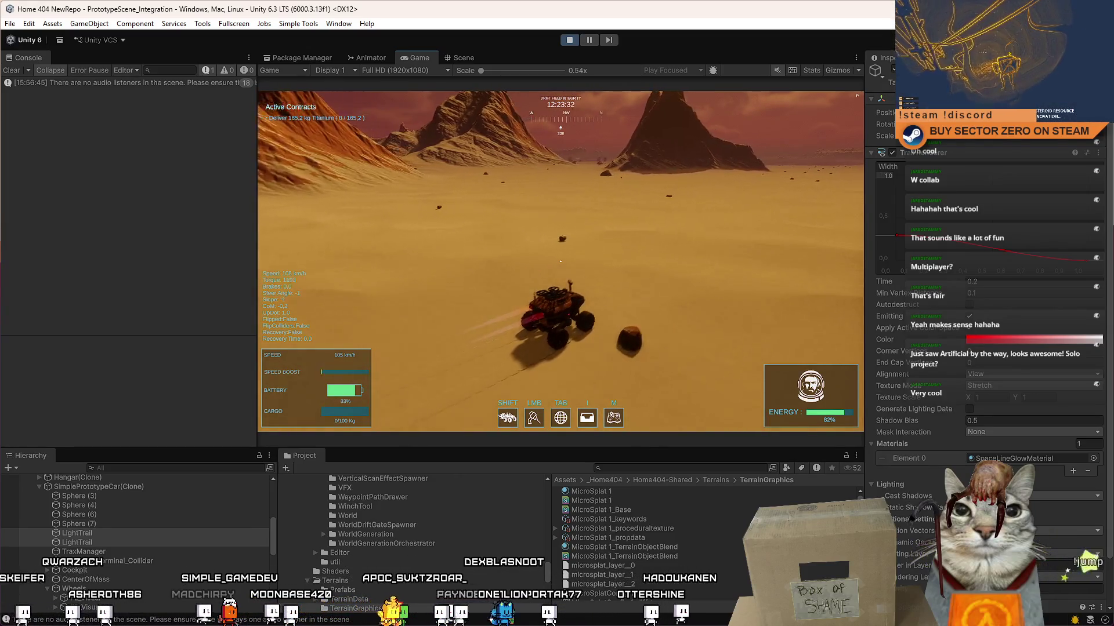
# - Pause and resume again, steer the rover to the ring gate, then pause
pyautogui.press('Escape')
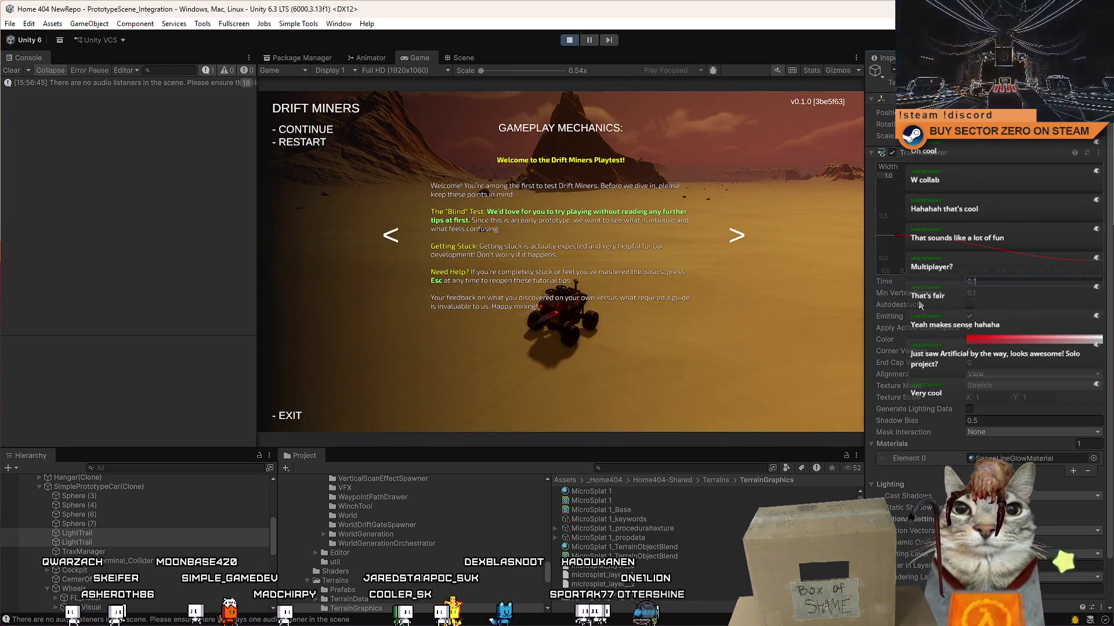
pyautogui.click(722, 348)
pyautogui.press('Escape')
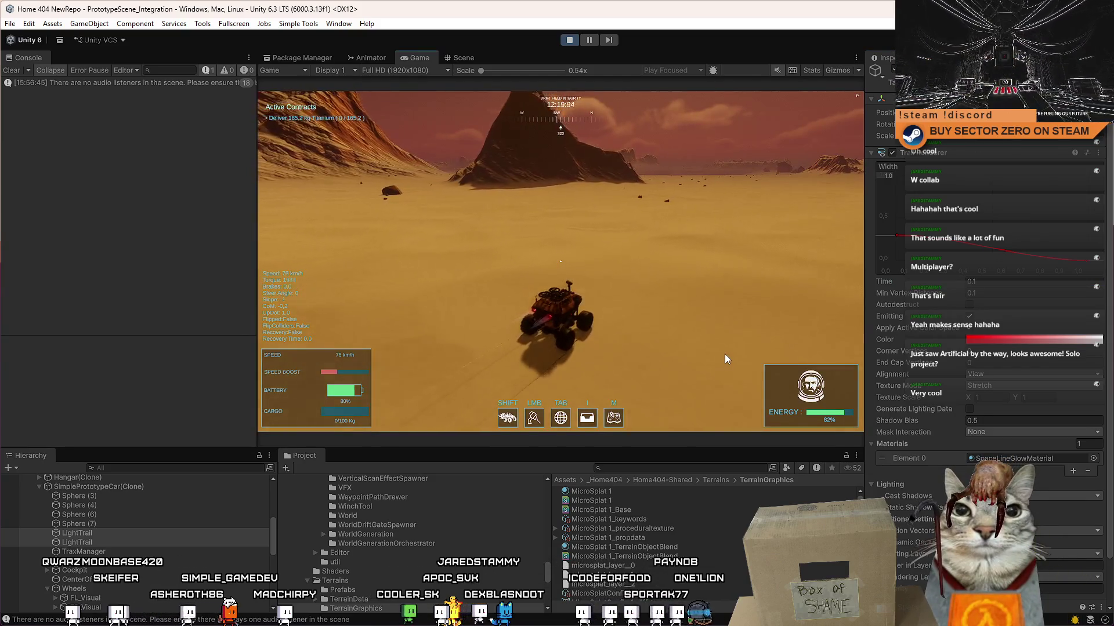
pyautogui.press('a')
pyautogui.press('a')
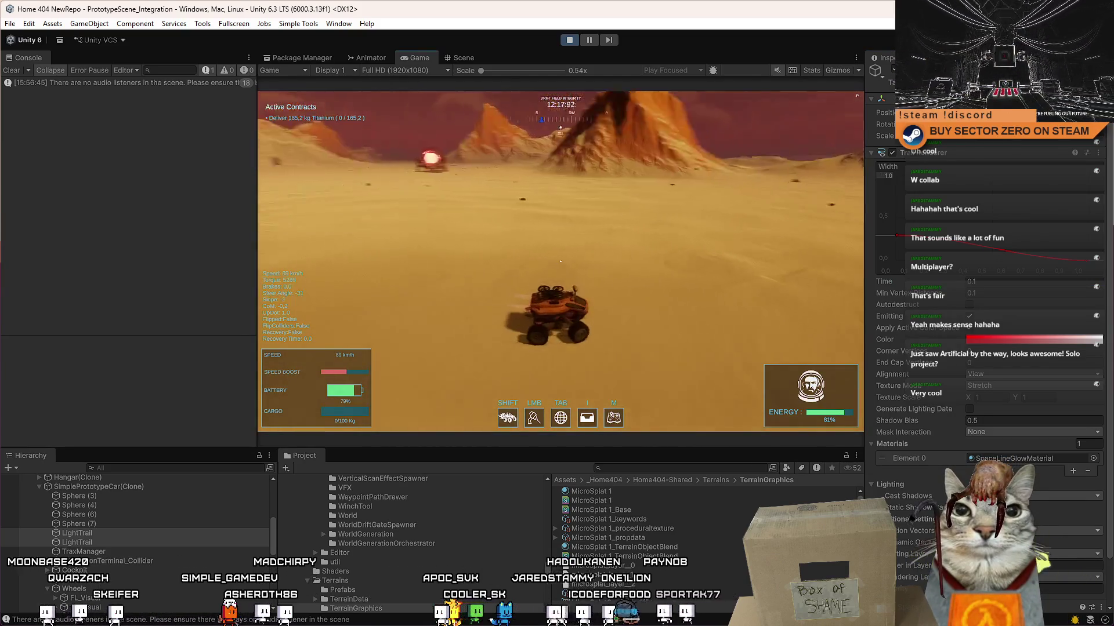
pyautogui.press('d')
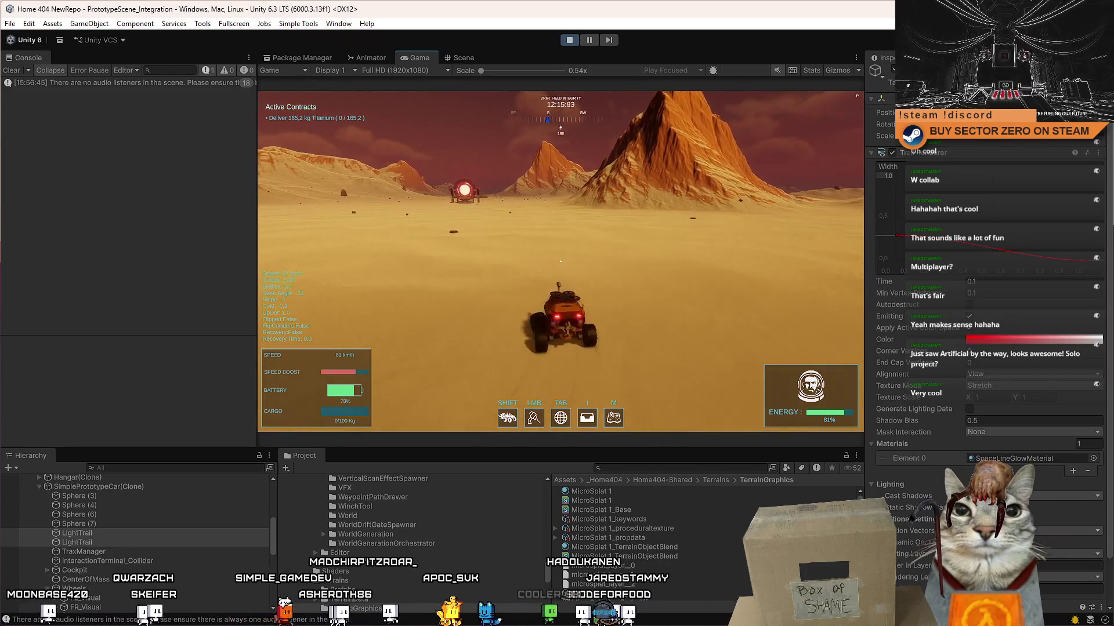
pyautogui.press('w')
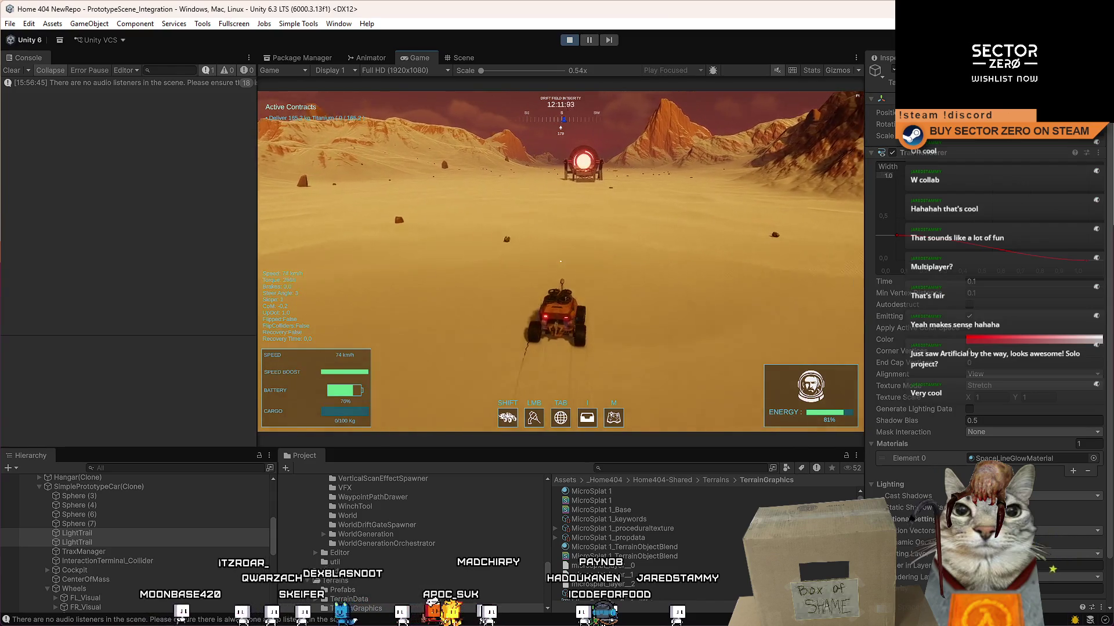
pyautogui.press('a')
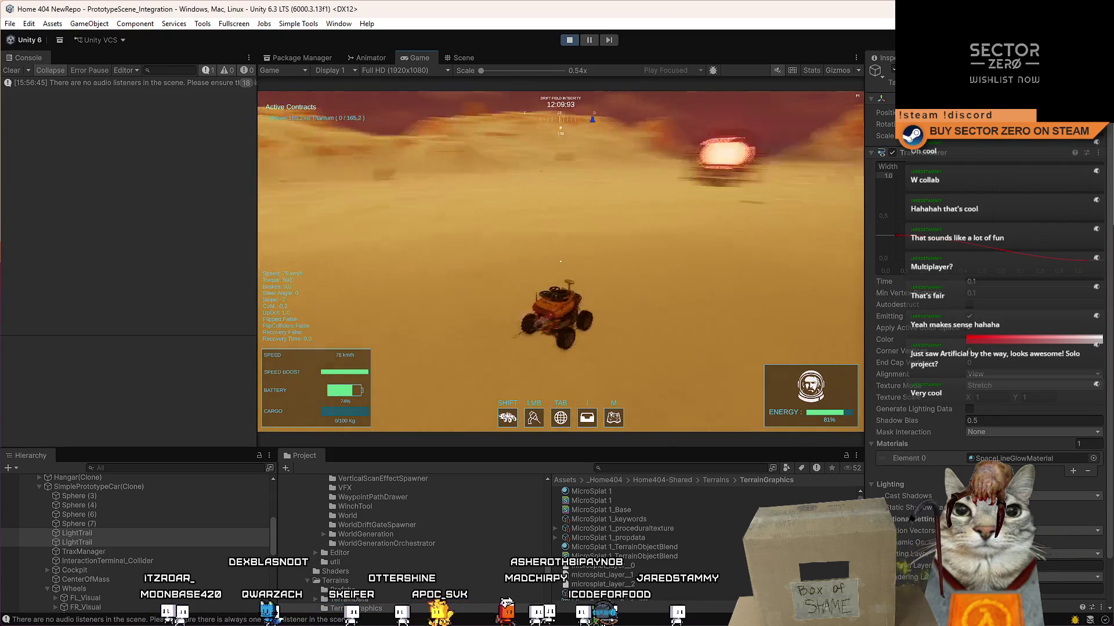
pyautogui.press('d')
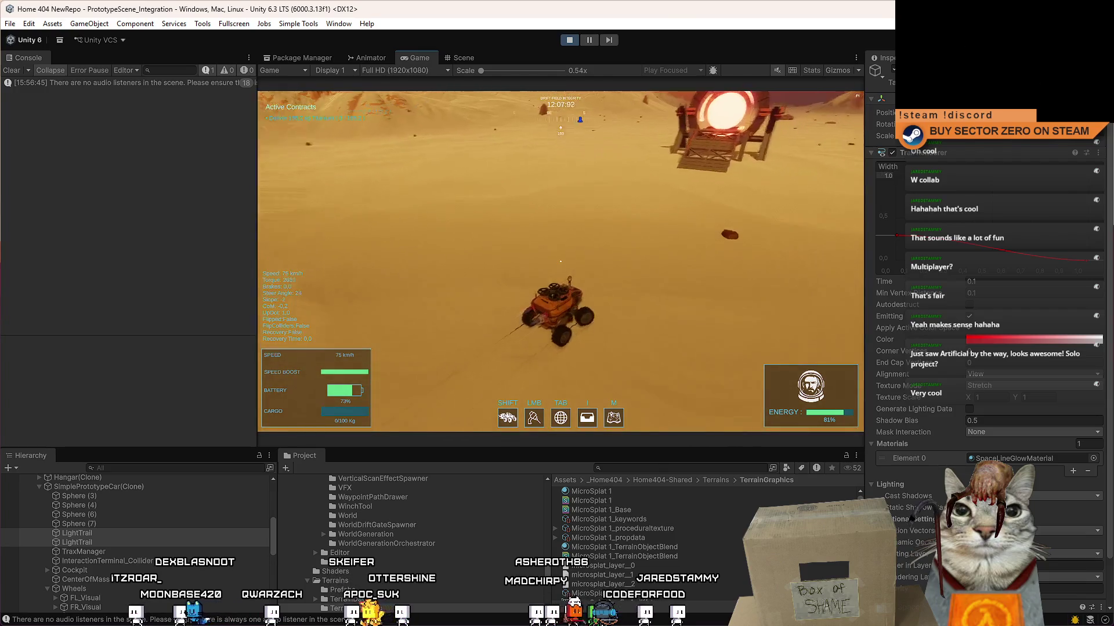
pyautogui.press('Escape')
pyautogui.press('Escape')
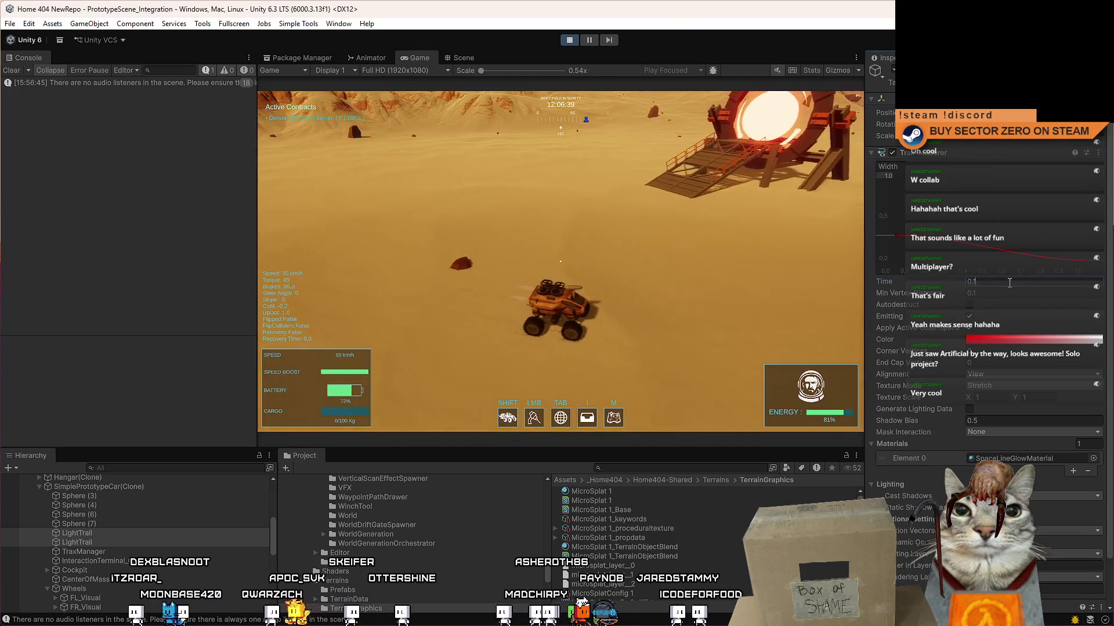
# - Enter 5, then pause the game on its Gameplay Mechanics welcome menu
pyautogui.write('5')
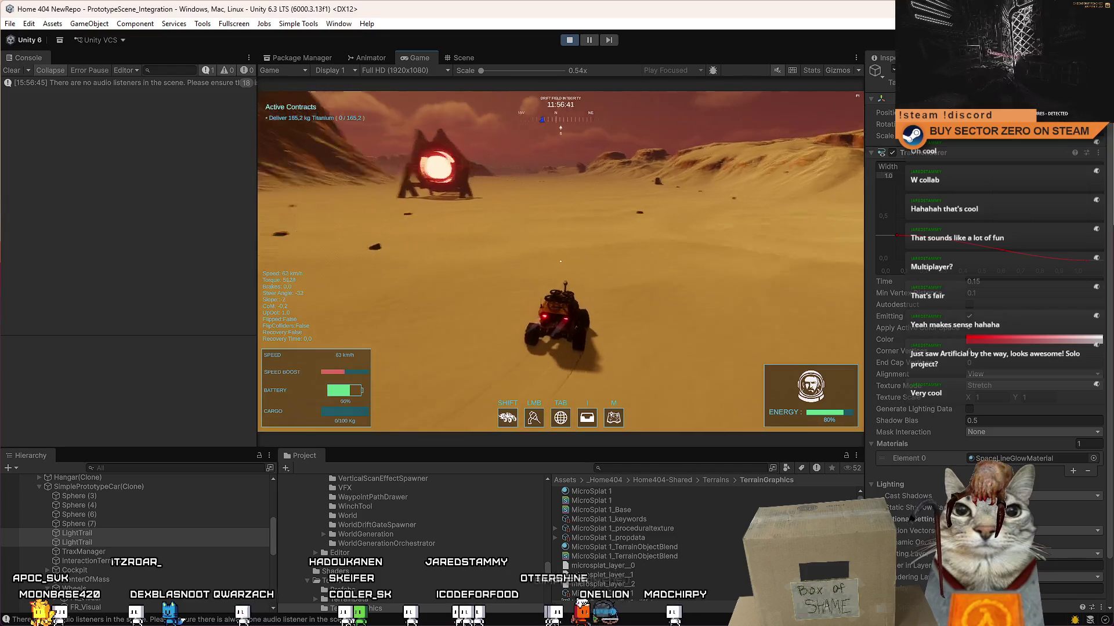
pyautogui.press('Escape')
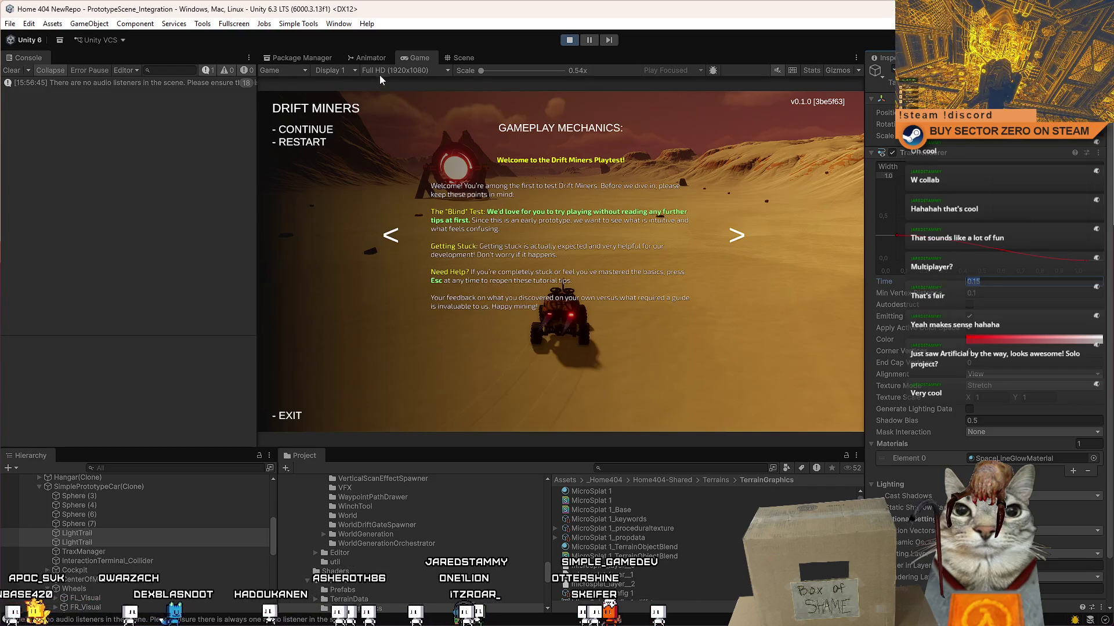
# - Select Sphere (3) through Sphere (7) in the Hierarchy and stop Play mode
pyautogui.click(104, 497)
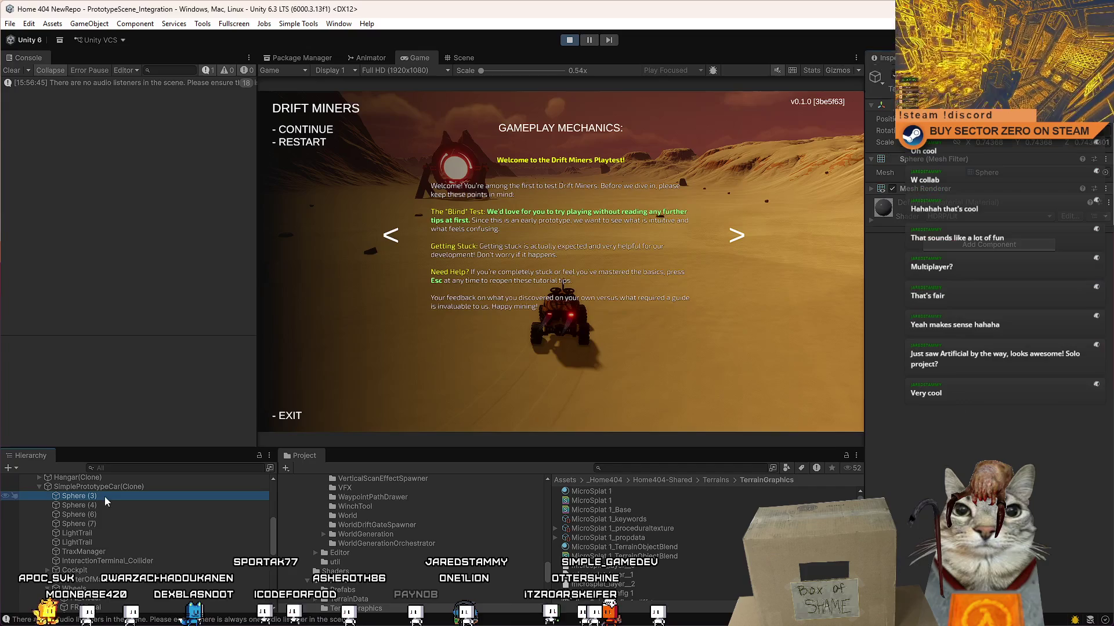
pyautogui.keyDown('shift'); pyautogui.click(114, 523); pyautogui.keyUp('shift')
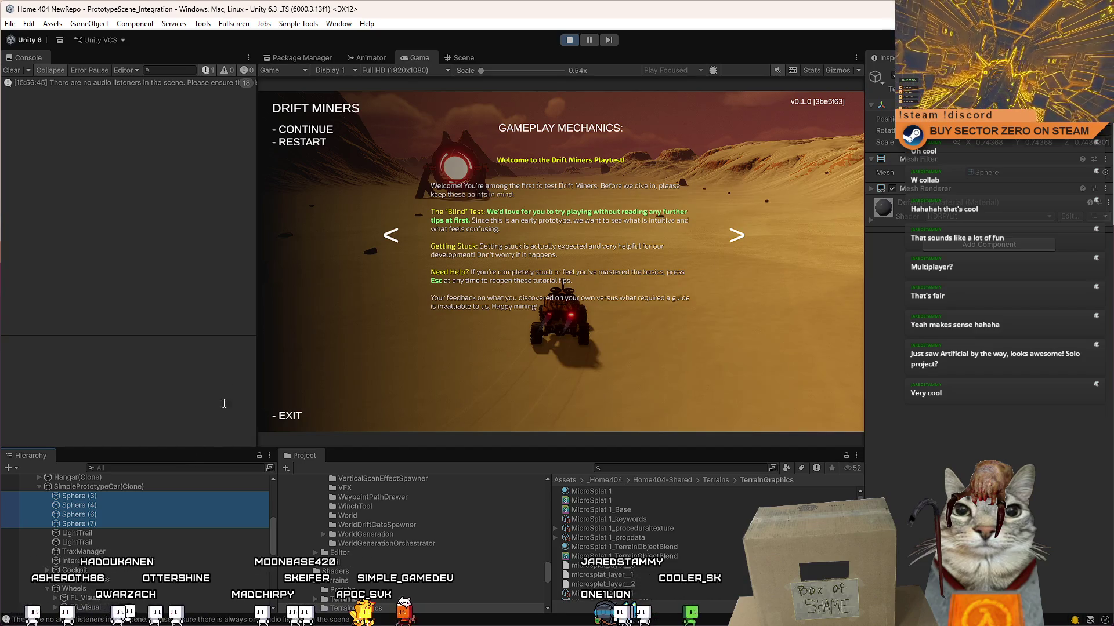
pyautogui.click(569, 41)
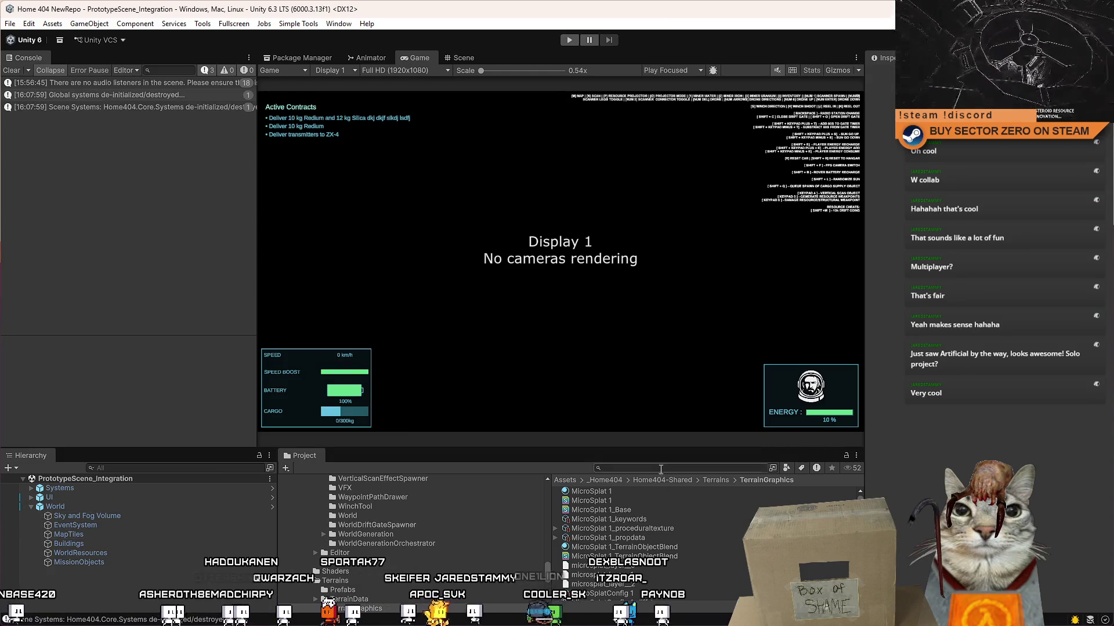
pyautogui.write('pro')
# - Search the Project for 'prototype car' and open the SimplePrototypeCar prefab
pyautogui.click(660, 468)
pyautogui.write('proro')
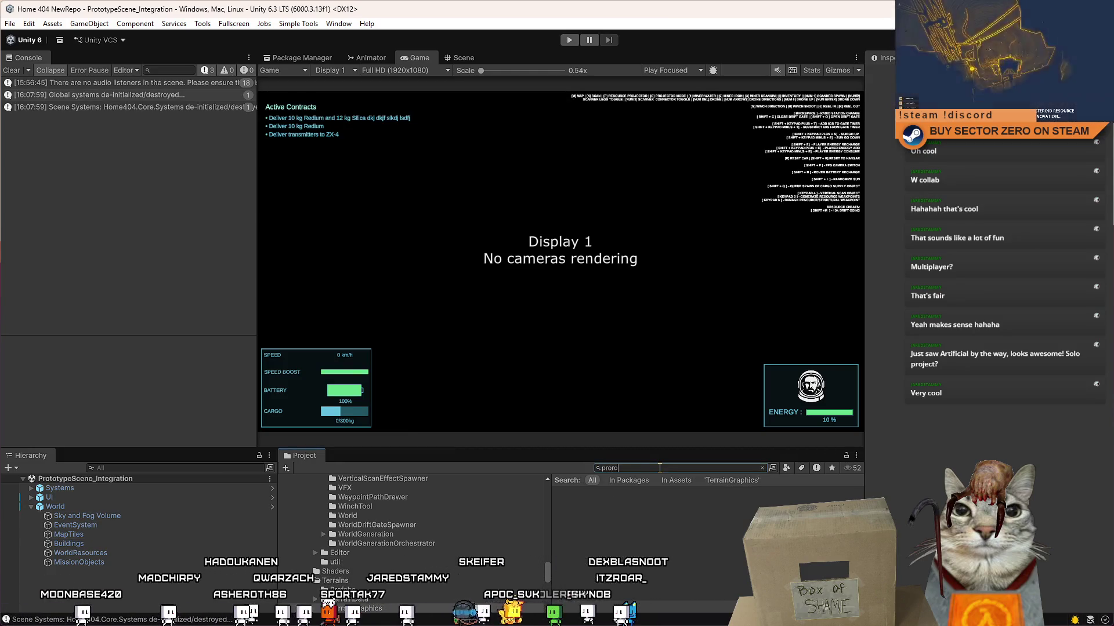
pyautogui.press('BackSpace')
pyautogui.press('BackSpace')
pyautogui.write('totype car')
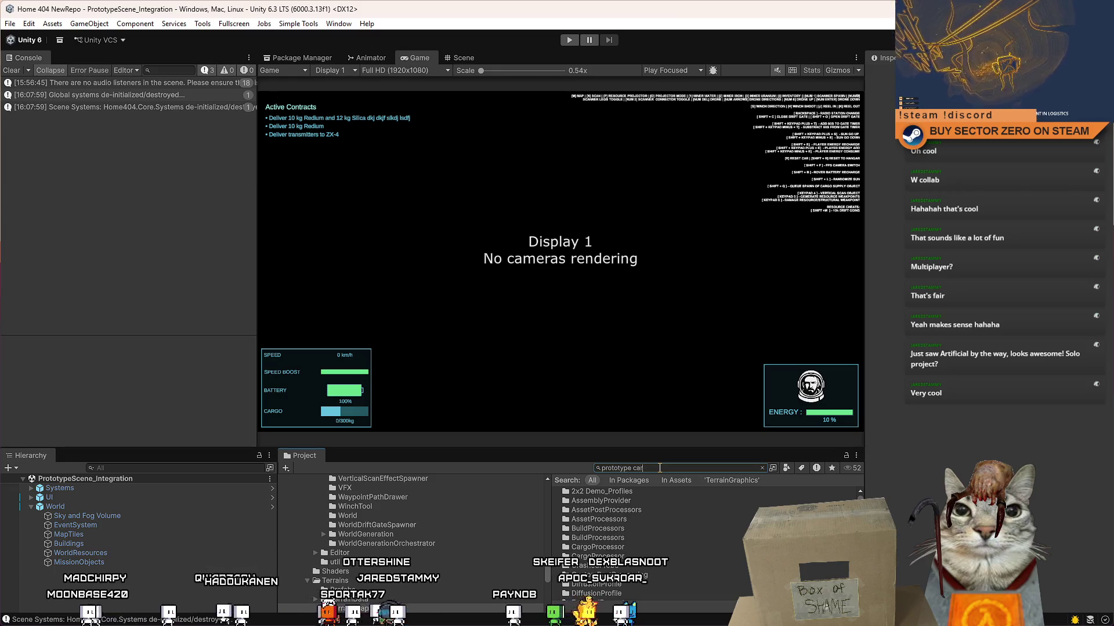
pyautogui.press('Down')
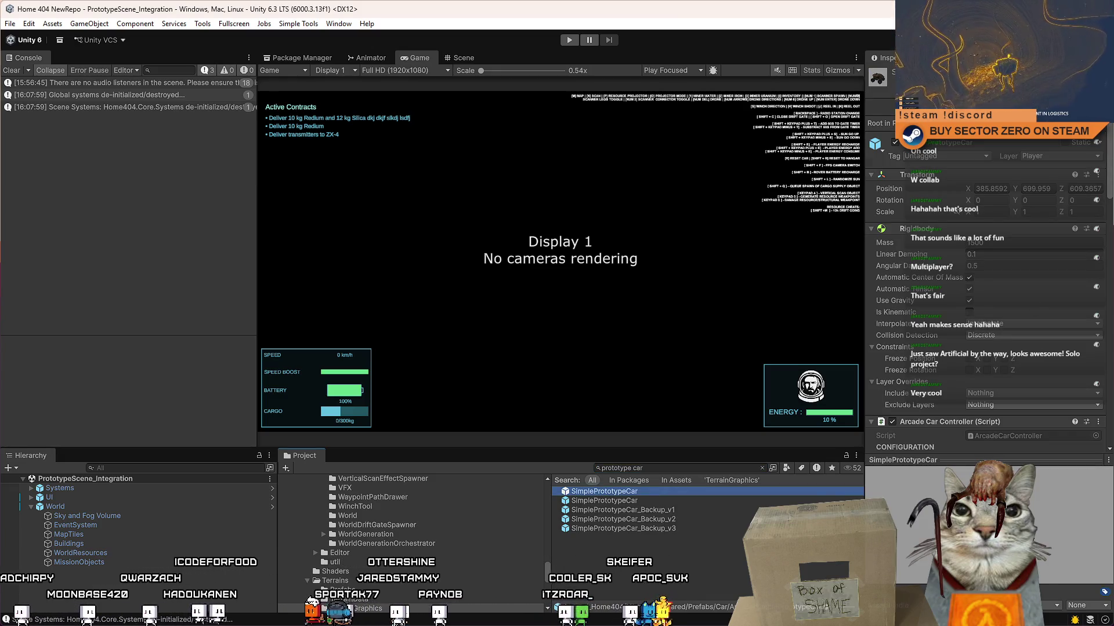
pyautogui.press('Return')
# - Change both LightTrails' Time from 0.2 to 0.15
pyautogui.click(68, 503)
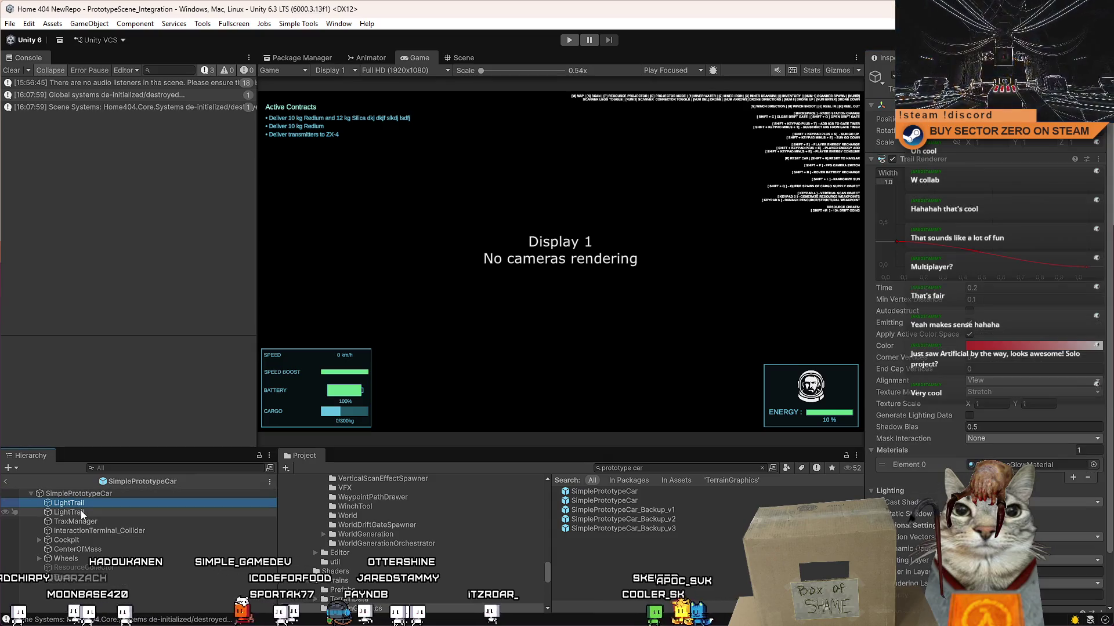
pyautogui.keyDown('ctrl'); pyautogui.click(81, 512); pyautogui.keyUp('ctrl')
pyautogui.click(1012, 288)
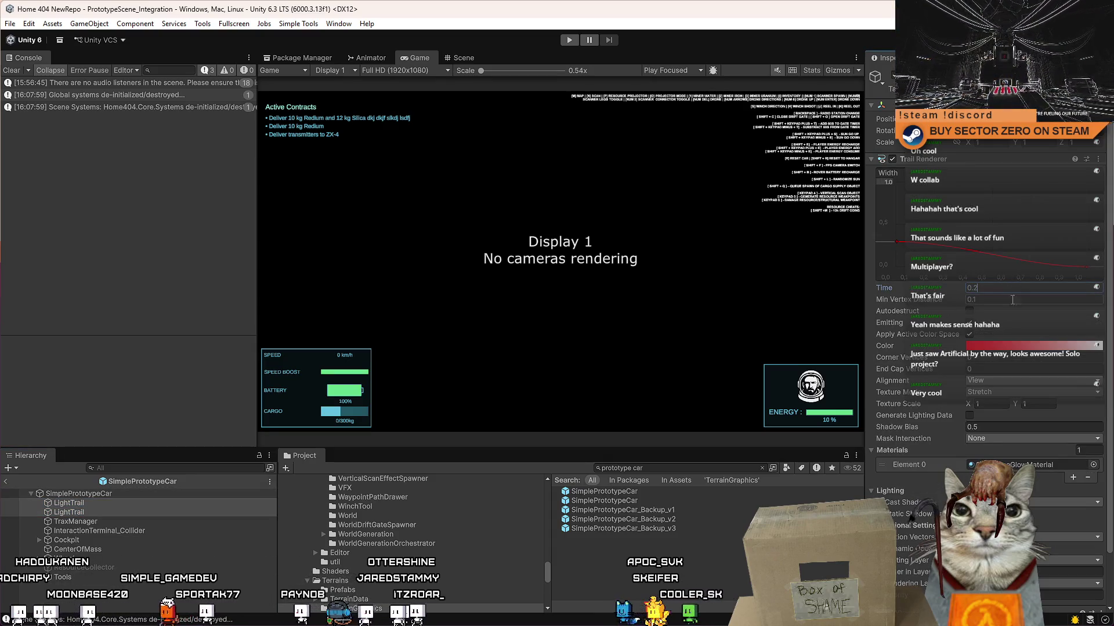
pyautogui.click(1028, 290)
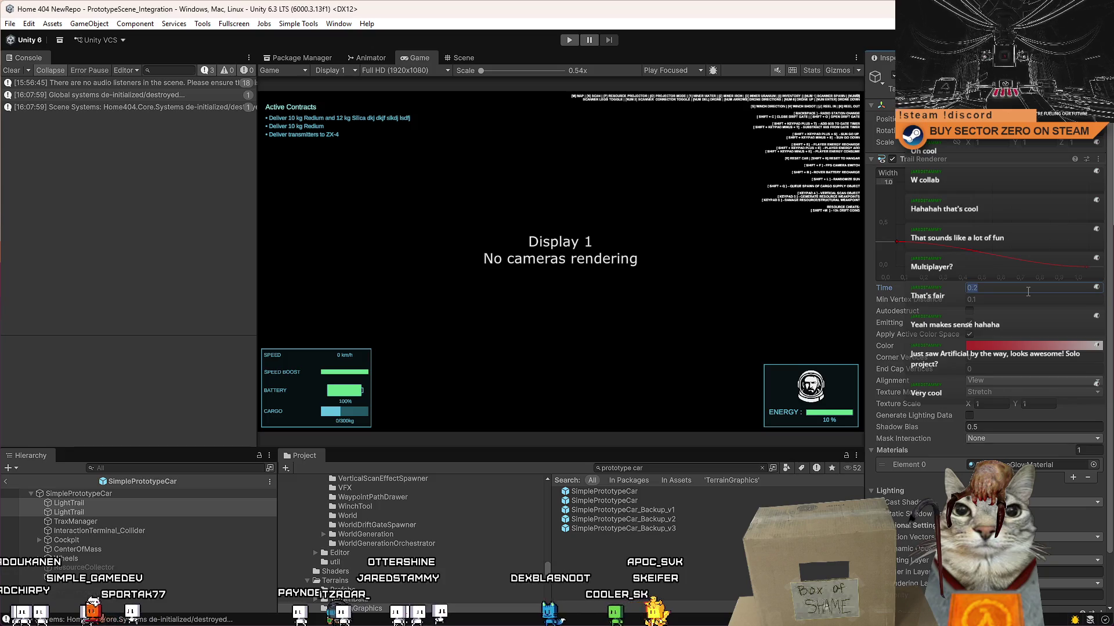
pyautogui.write('0.15')
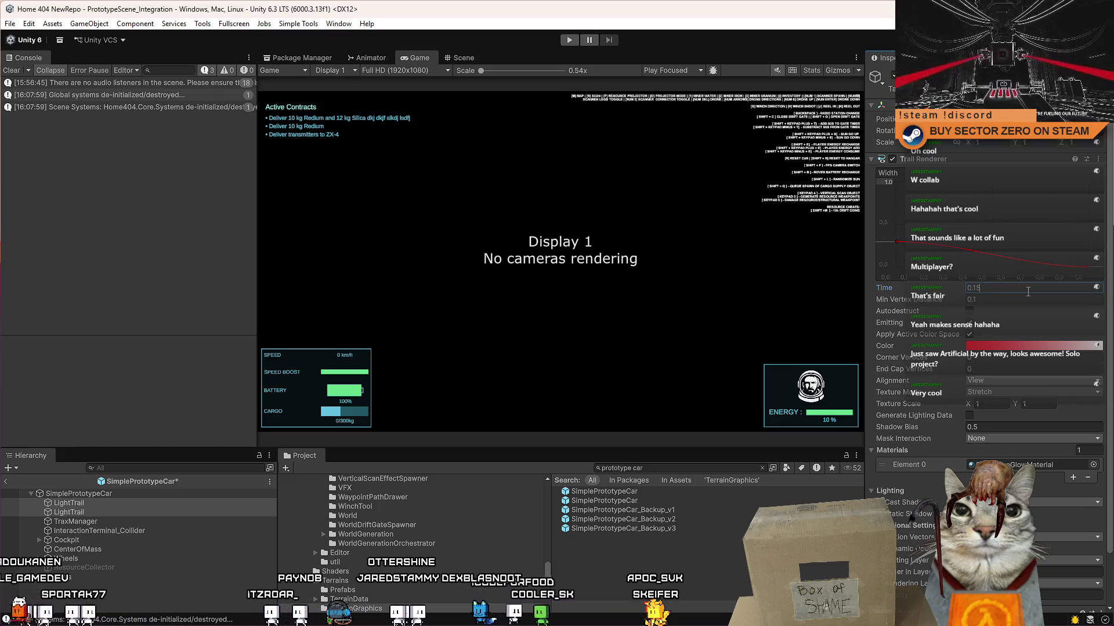
# - Paste the four copied spheres into the prefab beside the second LightTrail
pyautogui.click(141, 524)
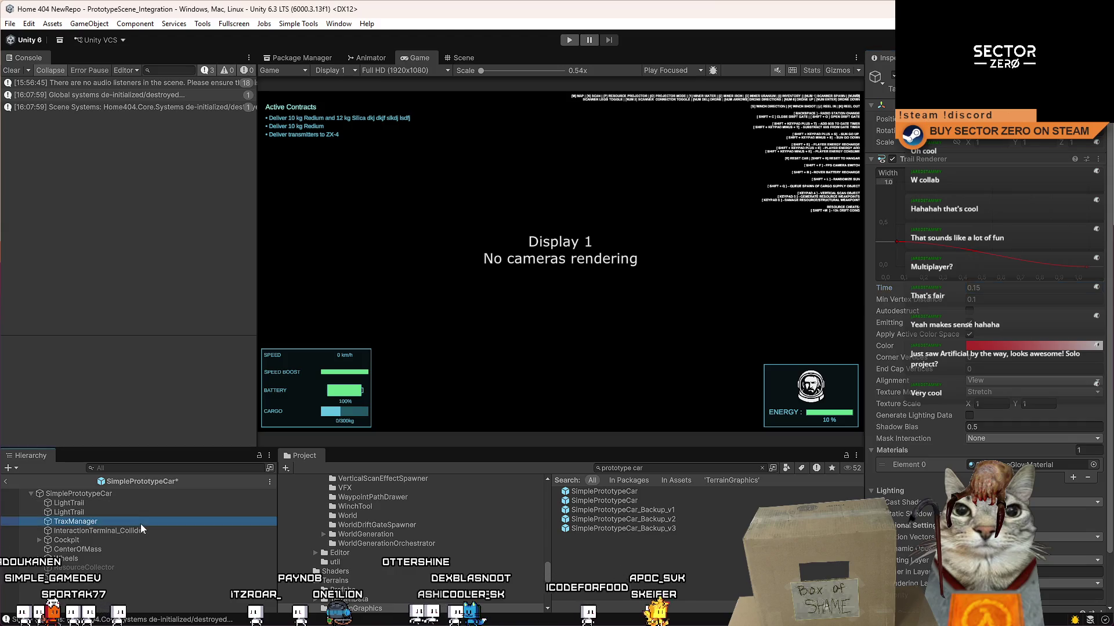
pyautogui.click(127, 493)
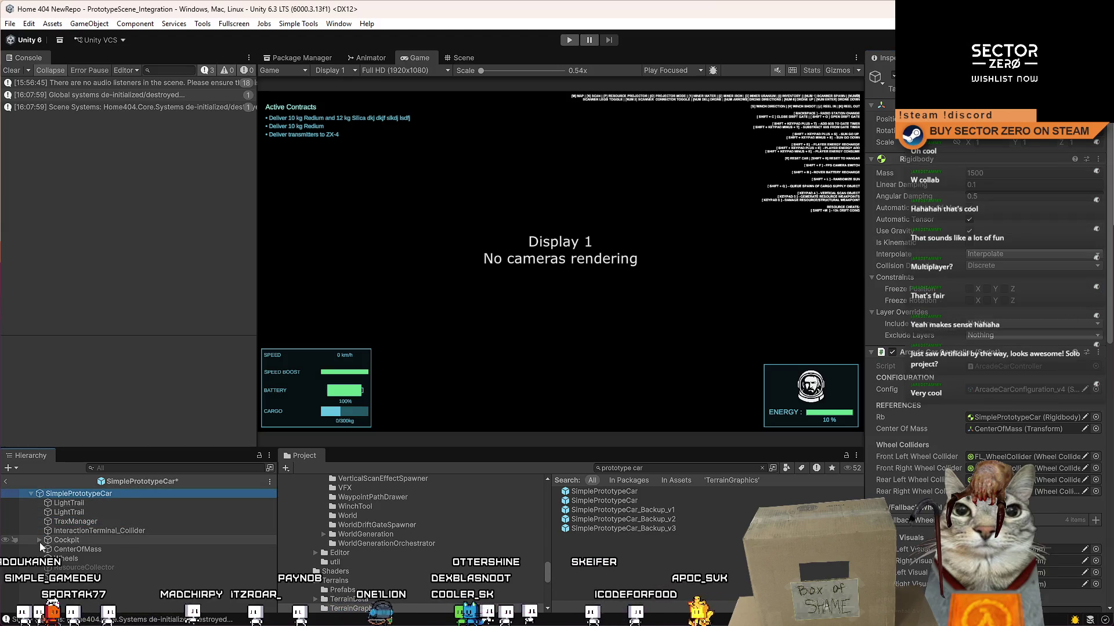
pyautogui.click(84, 514)
pyautogui.hotkey('ctrl', 'v')
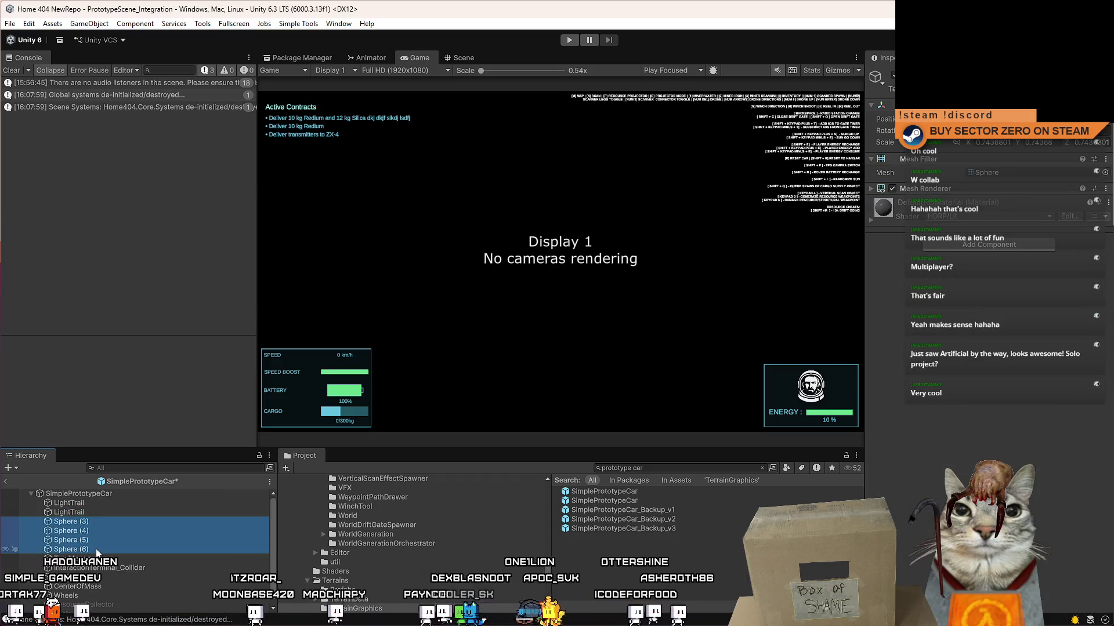
# - In the Scene view, slide Sphere (3) left under the rover using side and front views
pyautogui.click(458, 58)
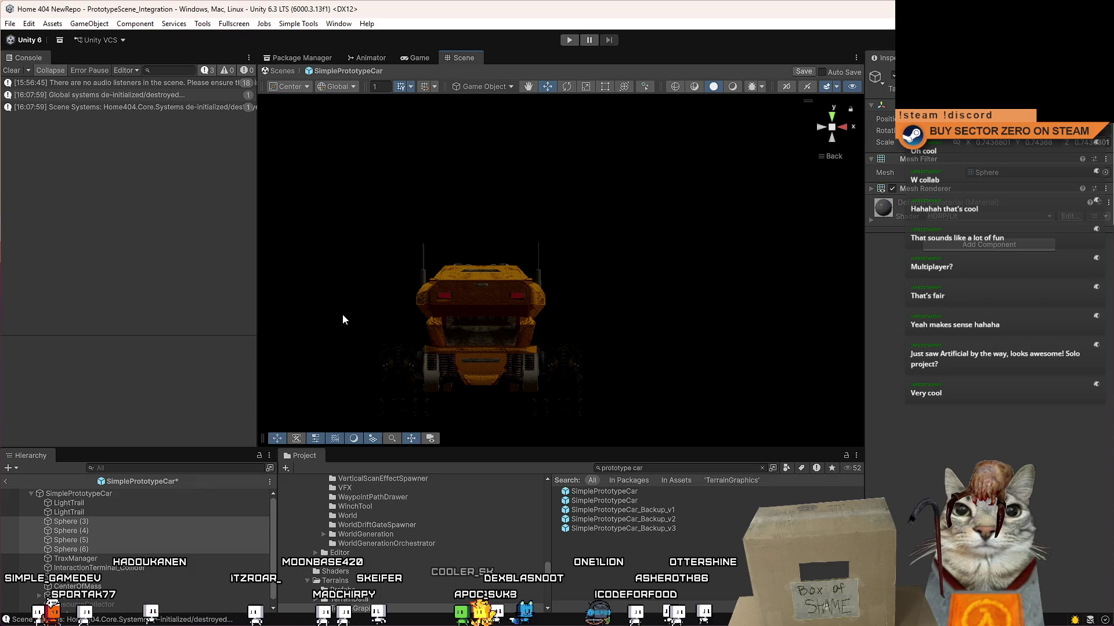
pyautogui.click(88, 524)
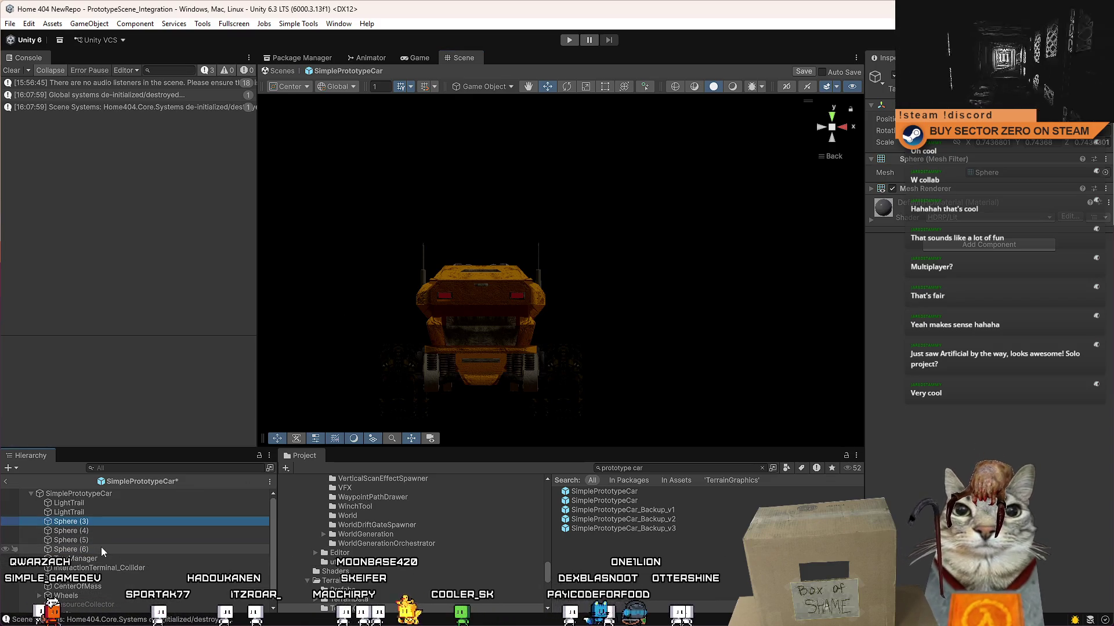
pyautogui.click(101, 548)
pyautogui.keyDown('shift'); pyautogui.click(110, 522); pyautogui.keyUp('shift')
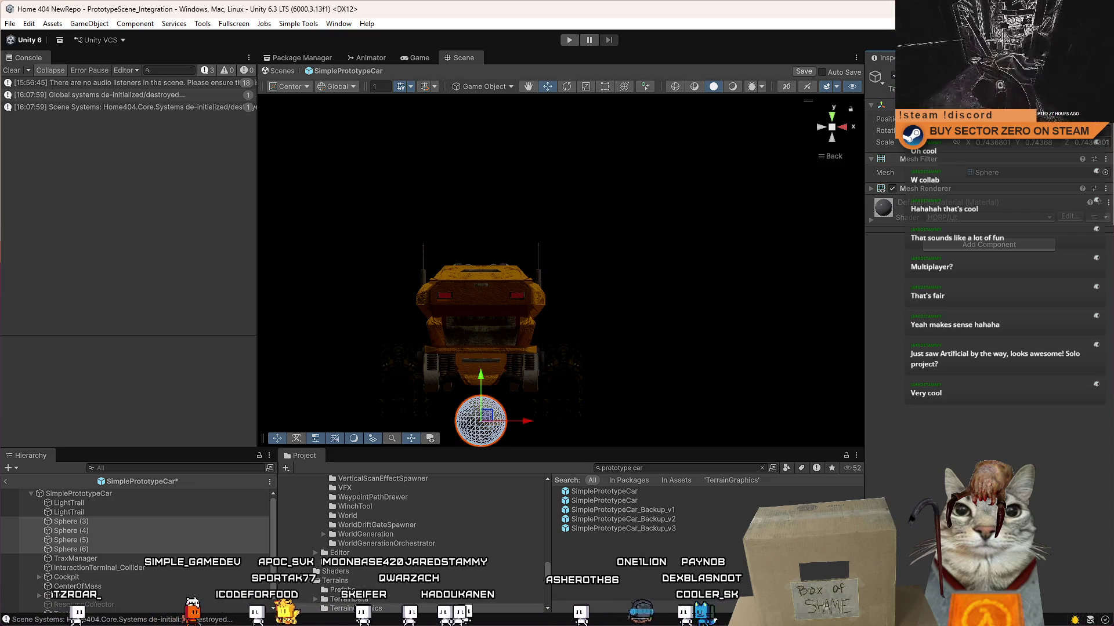
pyautogui.click(844, 129)
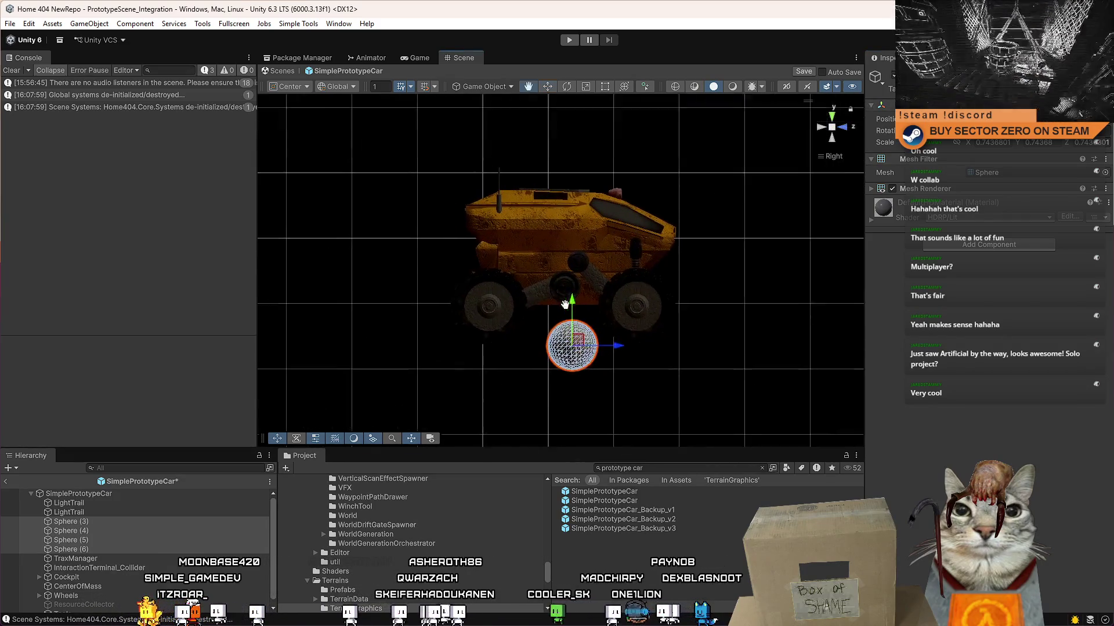
pyautogui.click(109, 521)
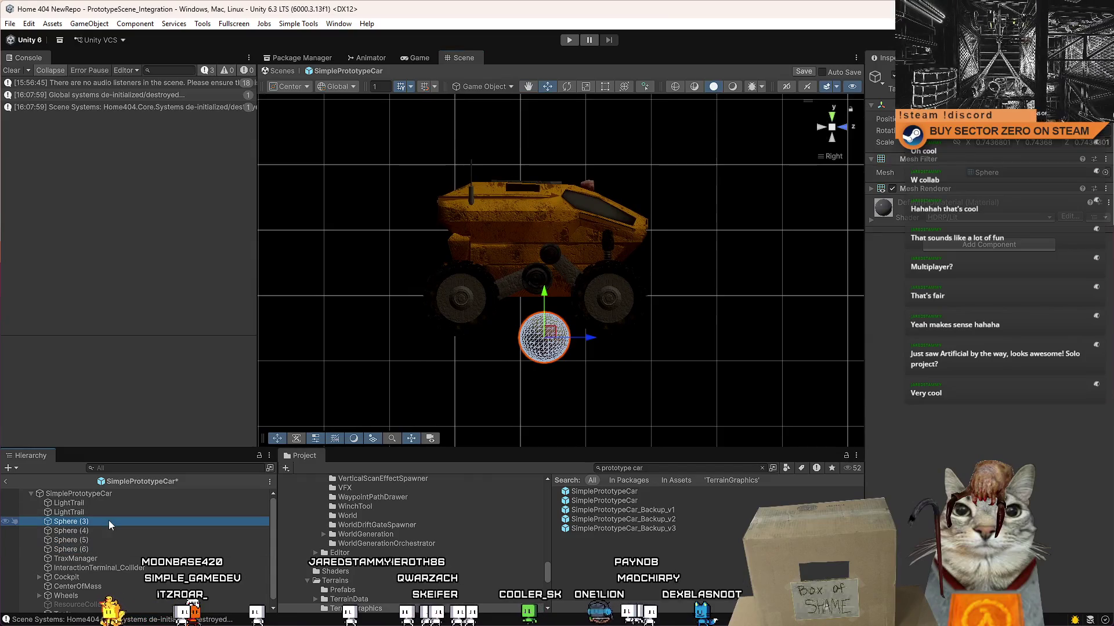
pyautogui.click(844, 128)
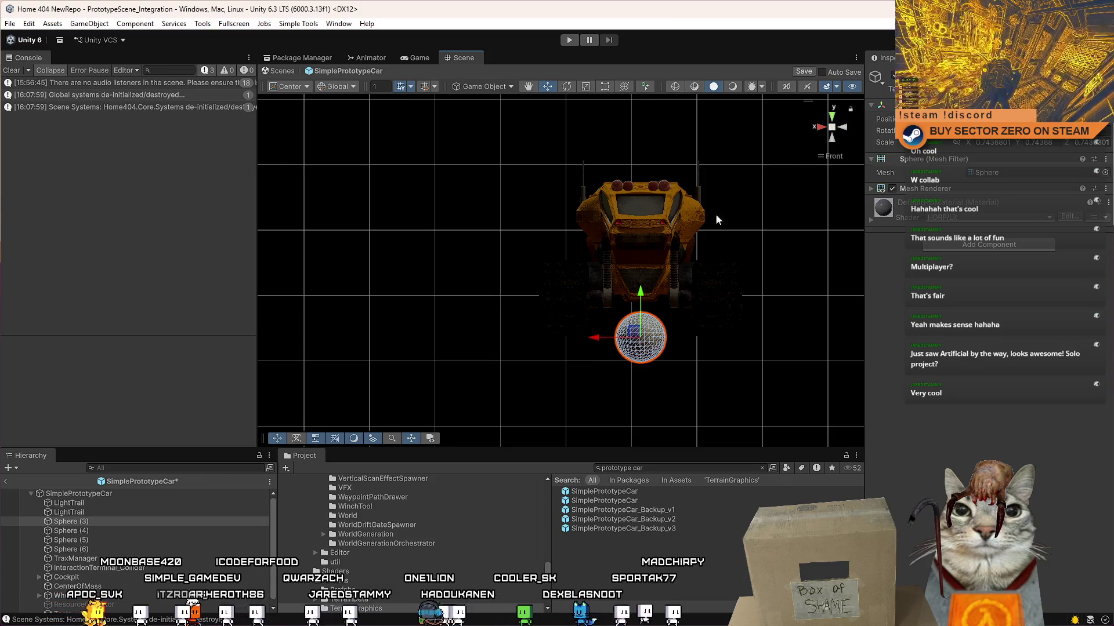
pyautogui.moveTo(590, 339); pyautogui.dragTo(520, 359)
# - Slide Spheres (4), (5) and (6) under the rover's wheels with the Move gizmo
pyautogui.click(117, 531)
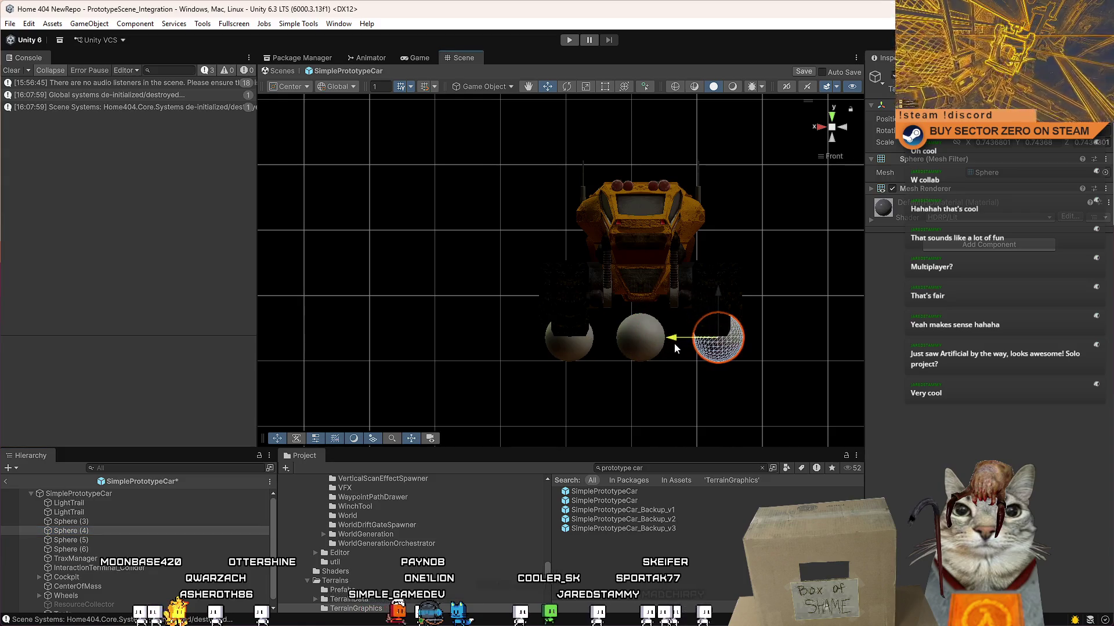
pyautogui.moveTo(674, 346); pyautogui.dragTo(667, 353)
pyautogui.click(112, 537)
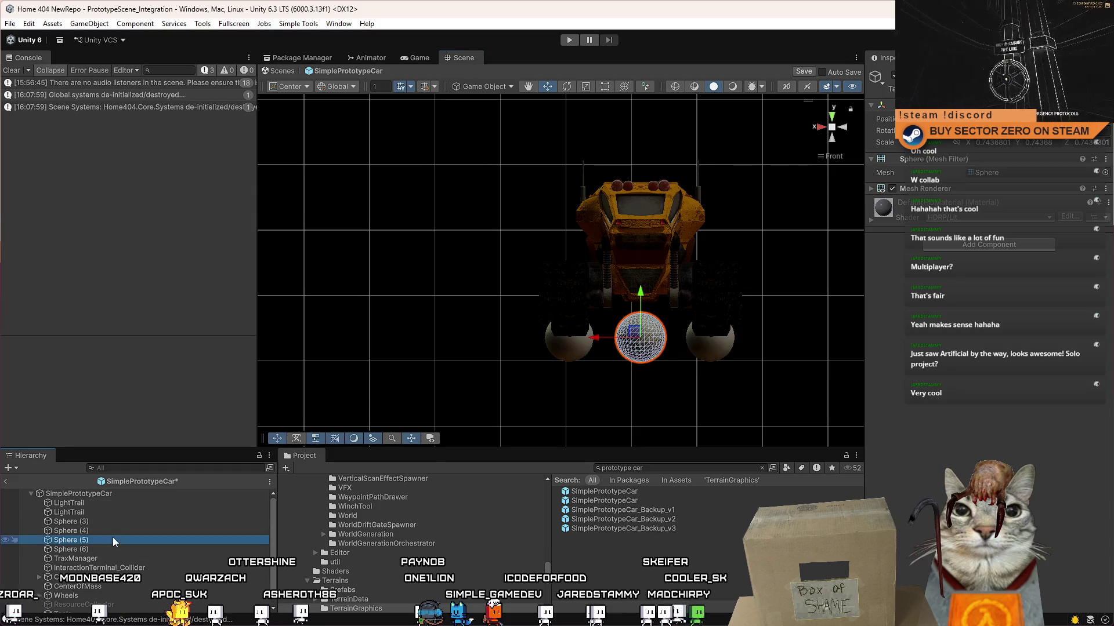
pyautogui.click(820, 130)
pyautogui.click(820, 130)
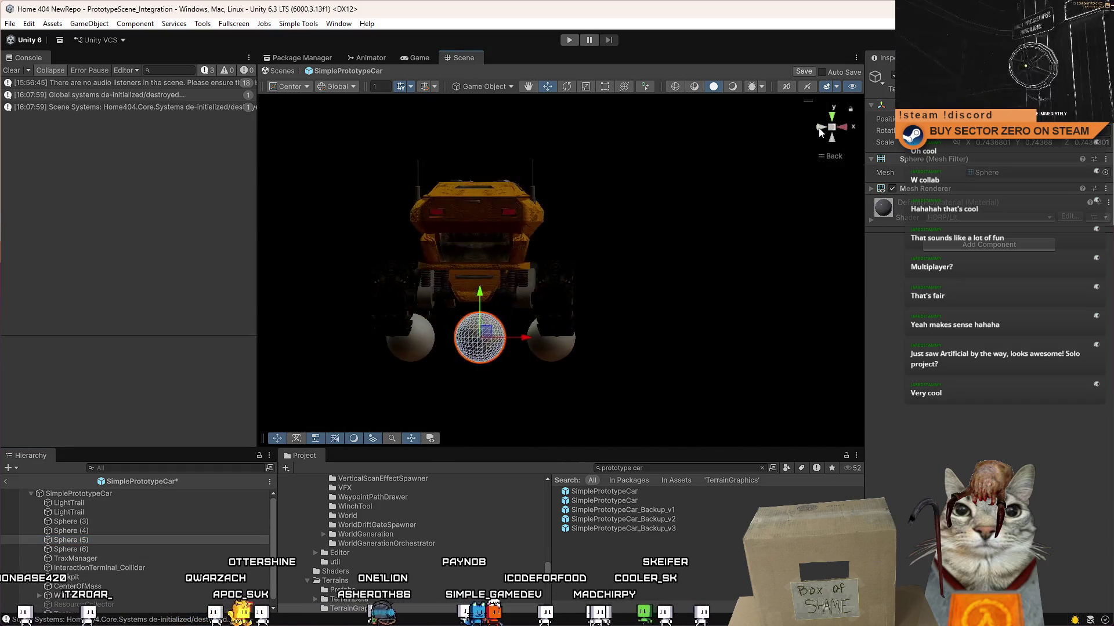
pyautogui.moveTo(531, 337); pyautogui.dragTo(444, 350)
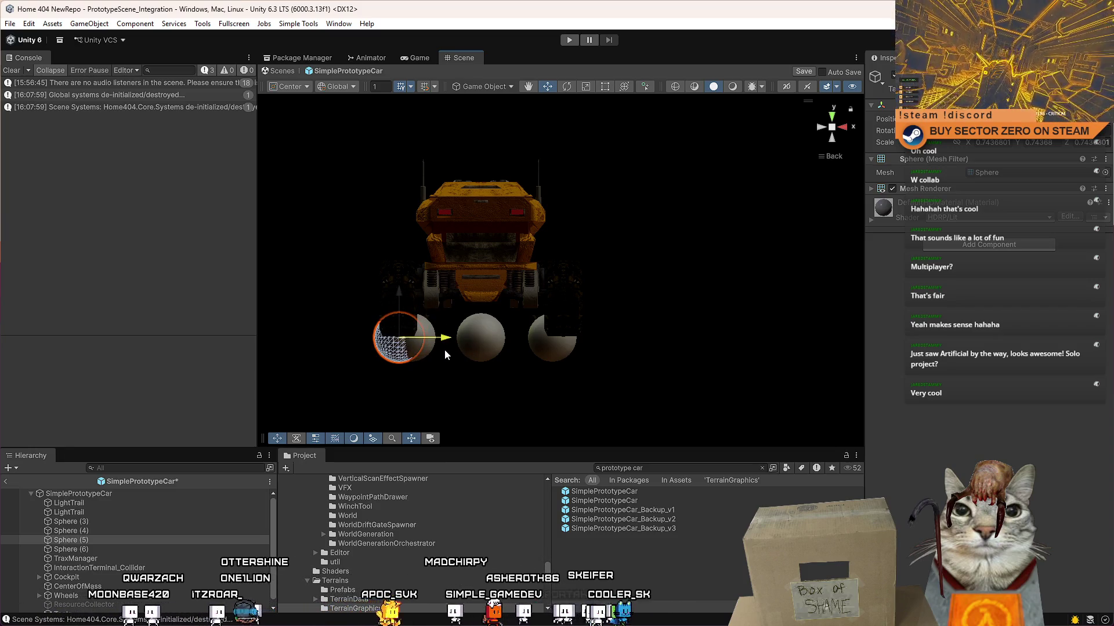
pyautogui.click(142, 550)
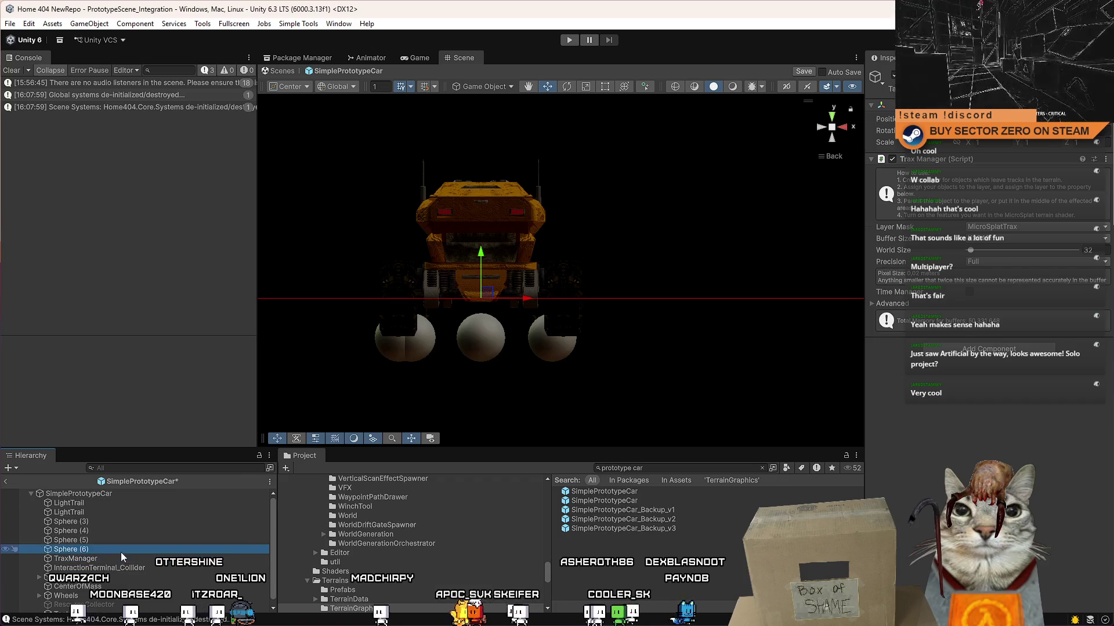
pyautogui.moveTo(537, 339); pyautogui.dragTo(603, 343)
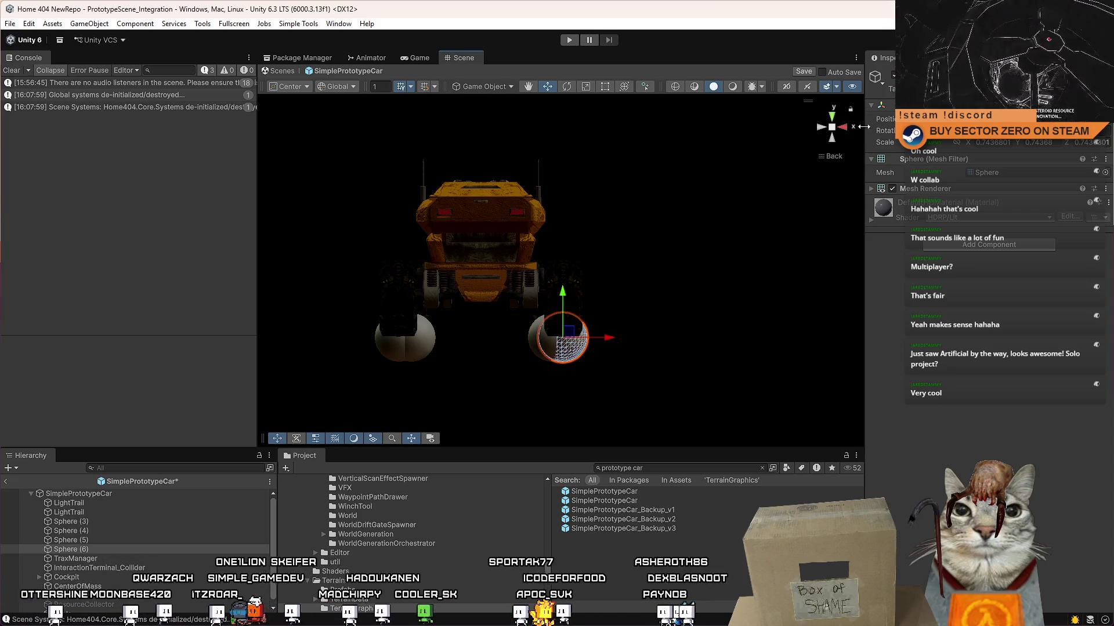
# - From the side view, move the spheres, including Sphere (5), along the rover's length
pyautogui.click(845, 126)
pyautogui.moveTo(591, 338)
pyautogui.mouseDown()
pyautogui.moveTo(499, 345)
pyautogui.moveTo(512, 350)
pyautogui.mouseUp()
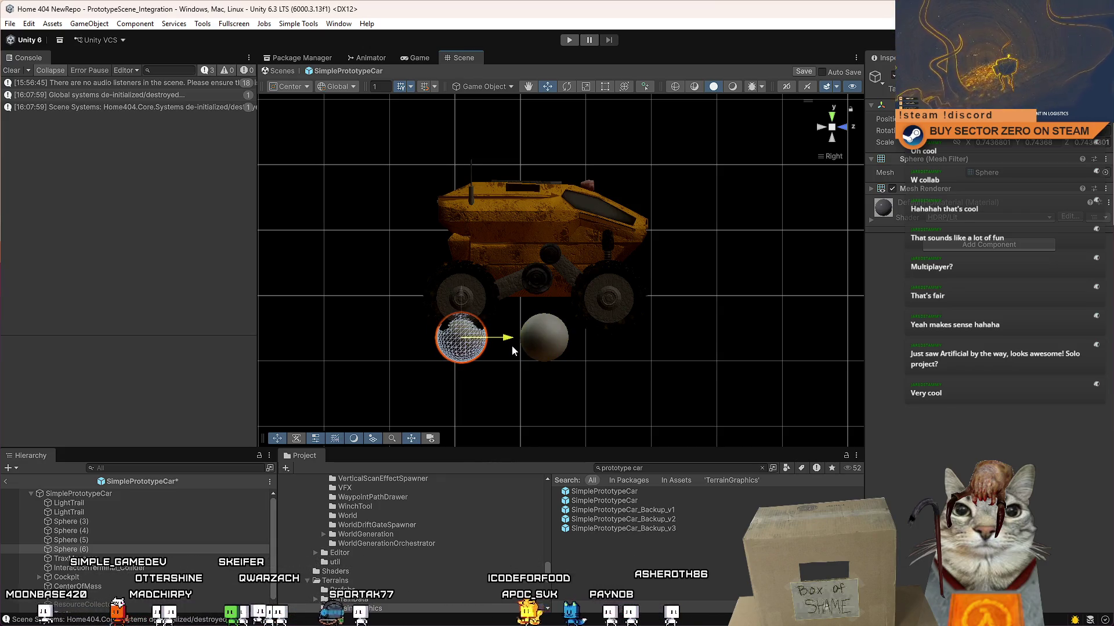
pyautogui.click(162, 538)
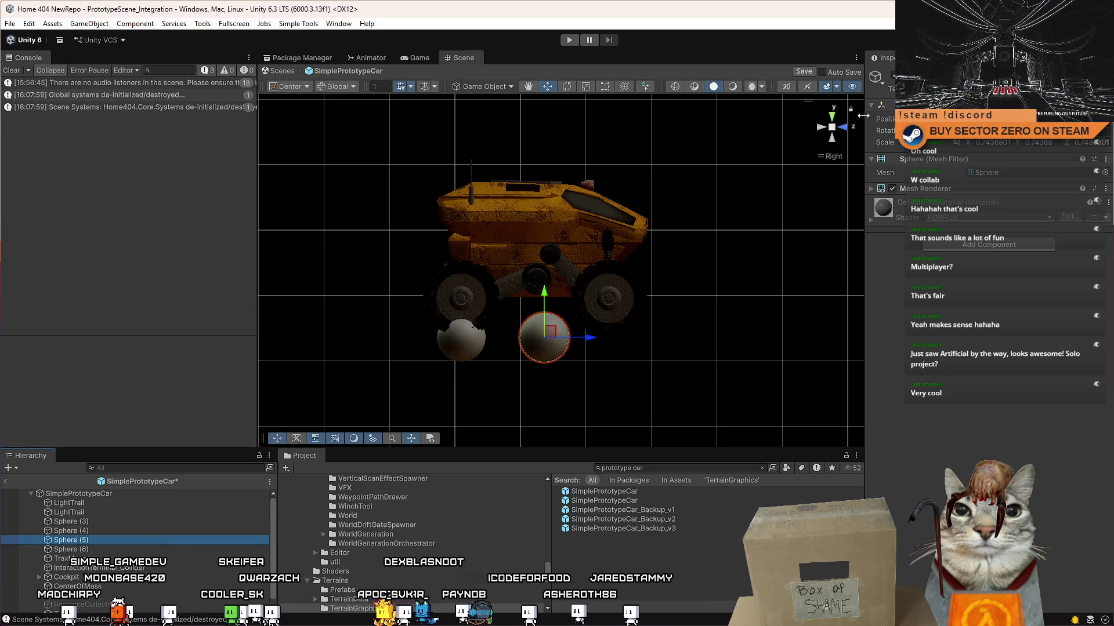
pyautogui.click(819, 129)
pyautogui.click(850, 129)
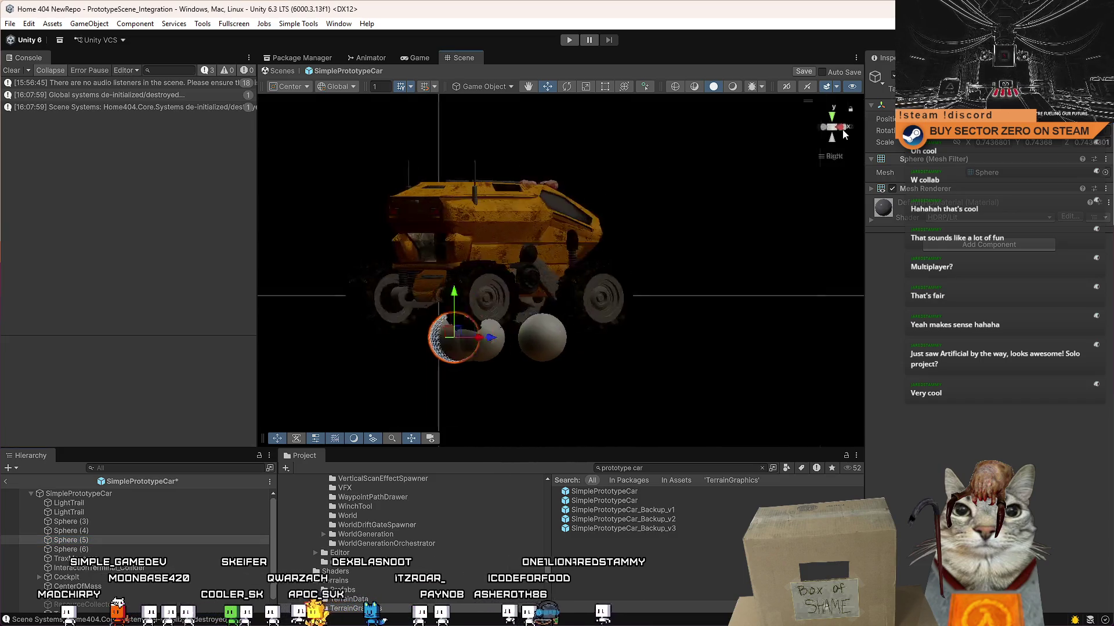
pyautogui.moveTo(578, 346); pyautogui.dragTo(504, 346)
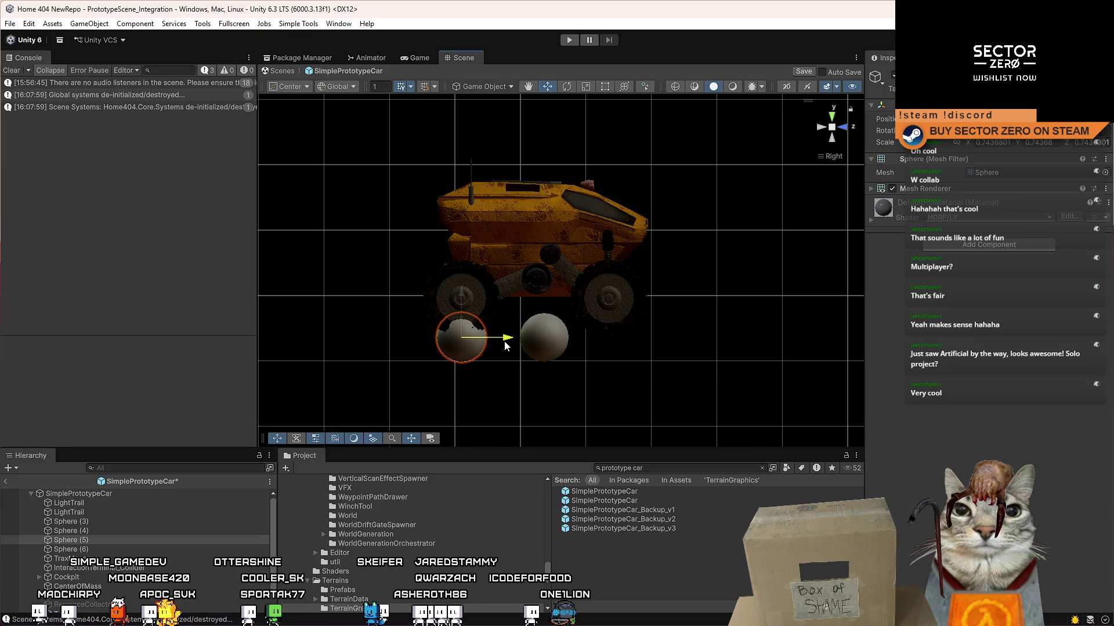
# - Move Spheres (3) and (4) under the rear wheel, orbit to a perspective view, and select Spheres (3)–(6)
pyautogui.click(106, 527)
pyautogui.keyDown('ctrl'); pyautogui.click(111, 523); pyautogui.keyUp('ctrl')
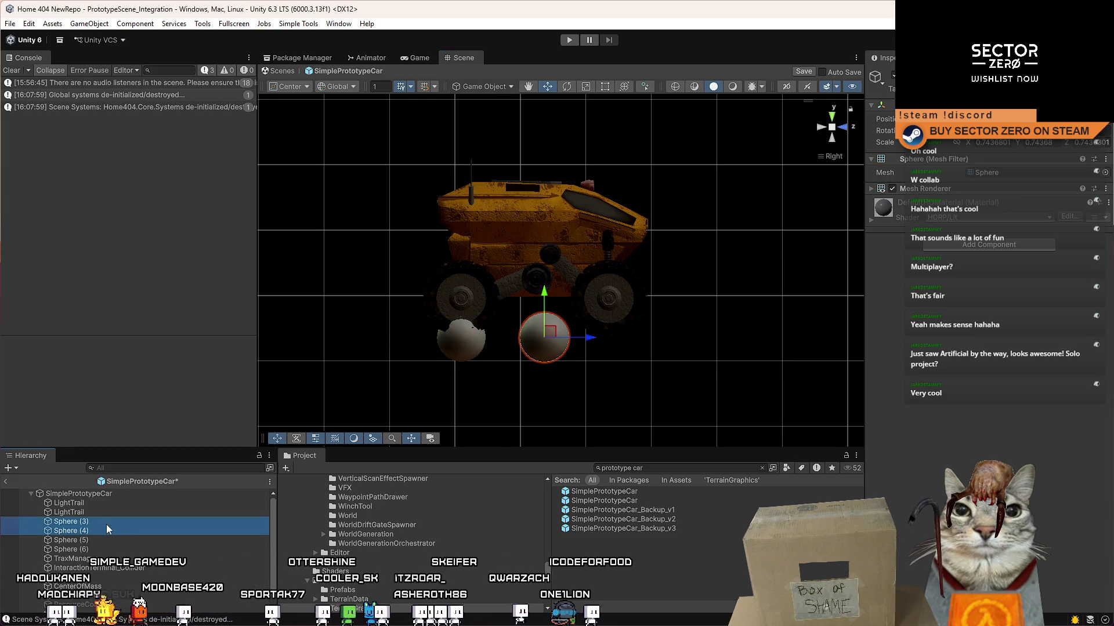
pyautogui.moveTo(591, 342); pyautogui.dragTo(656, 342)
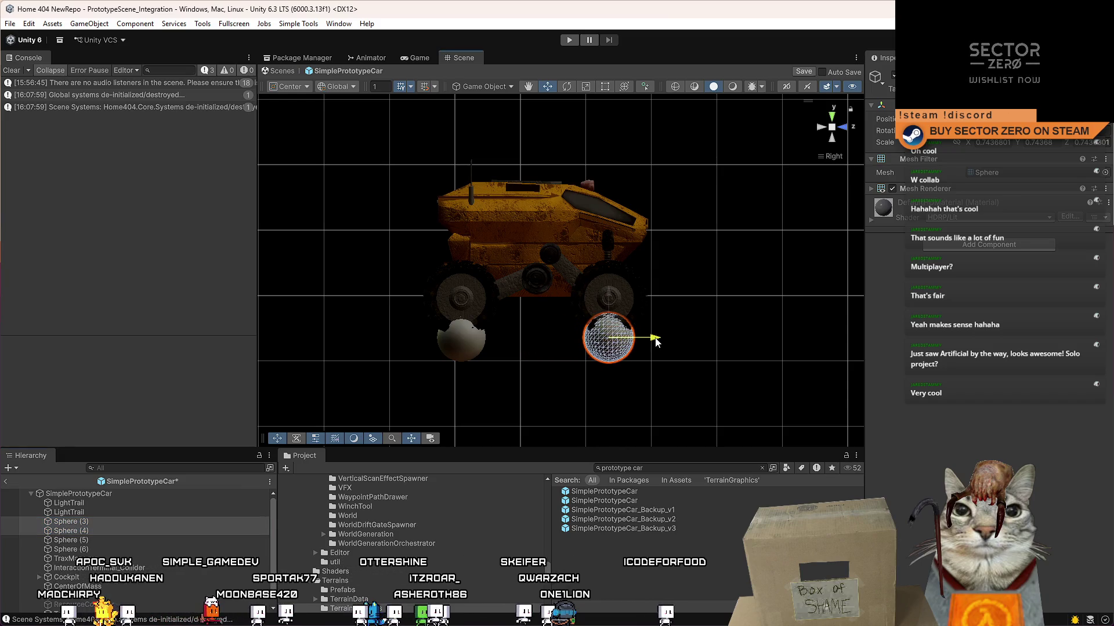
pyautogui.click(846, 128)
pyautogui.click(825, 133)
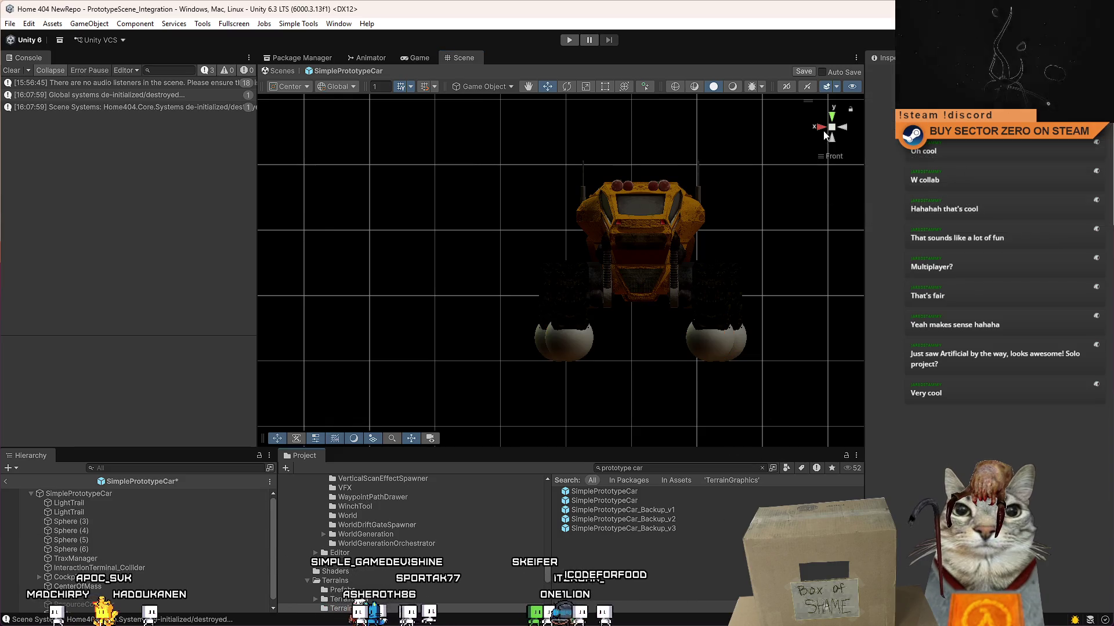
pyautogui.moveTo(825, 135)
pyautogui.mouseDown()
pyautogui.moveTo(556, 261)
pyautogui.moveTo(914, 306)
pyautogui.moveTo(898, 279)
pyautogui.mouseUp()
pyautogui.click(122, 522)
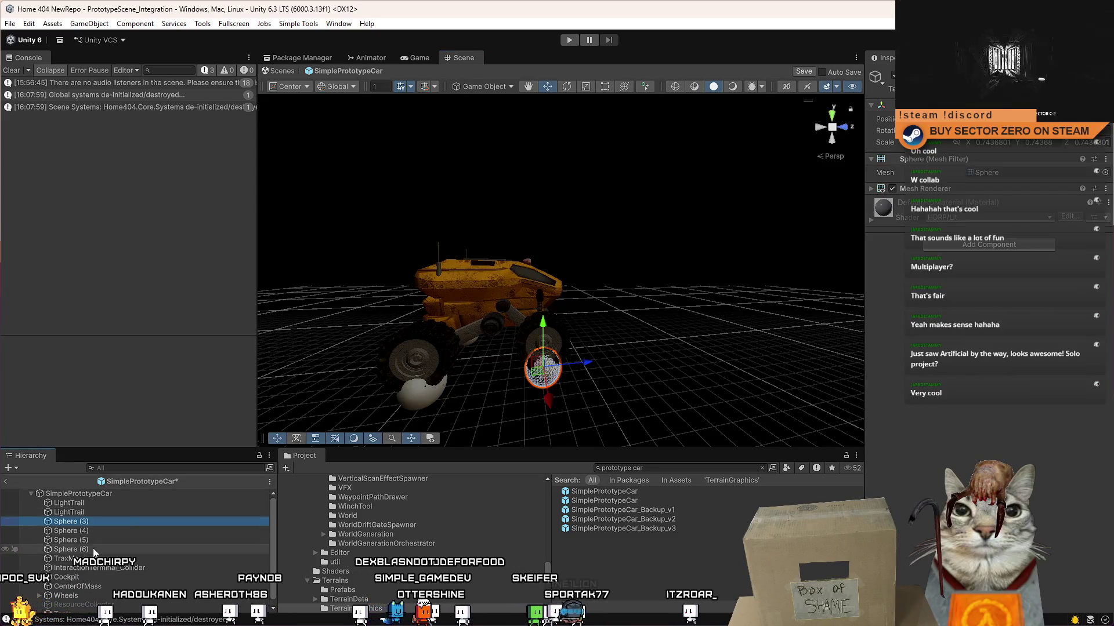
pyautogui.keyDown('shift'); pyautogui.click(94, 549); pyautogui.keyUp('shift')
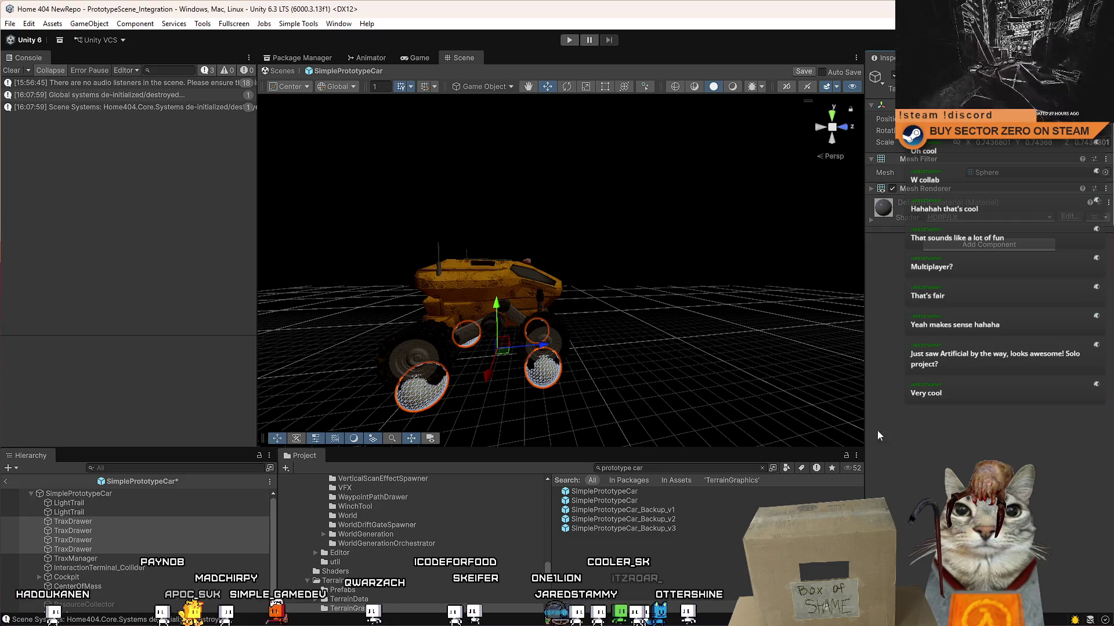
# - Review the LightTrail and TraxDrawer children, then save the SimplePrototypeCar prefab with Ctrl+S
pyautogui.click(705, 573)
pyautogui.click(139, 514)
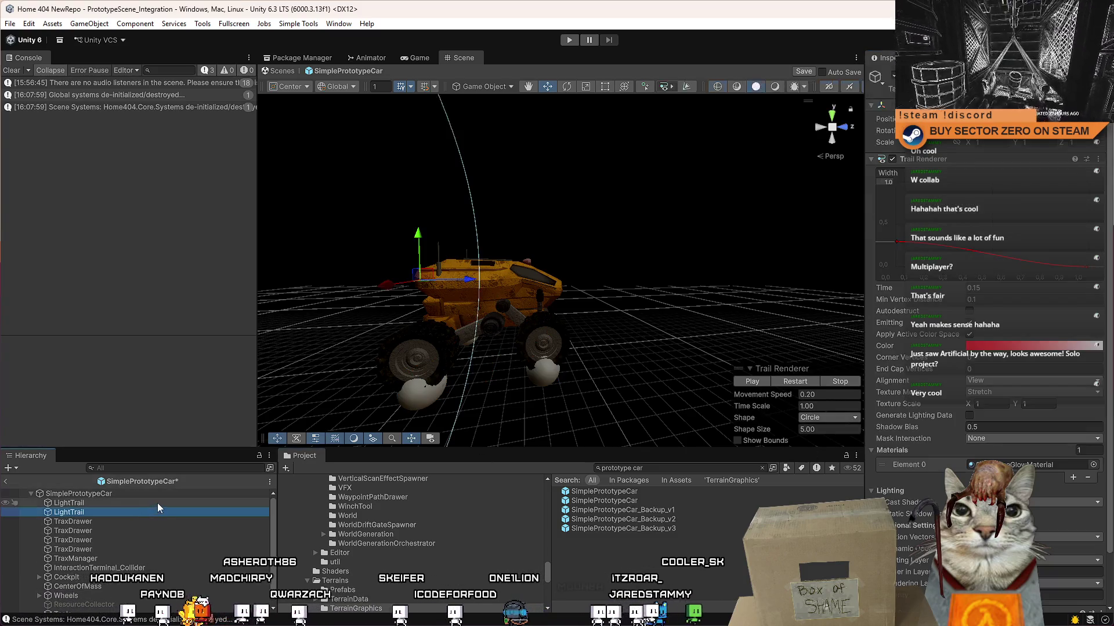
pyautogui.click(158, 502)
pyautogui.click(128, 530)
pyautogui.click(149, 514)
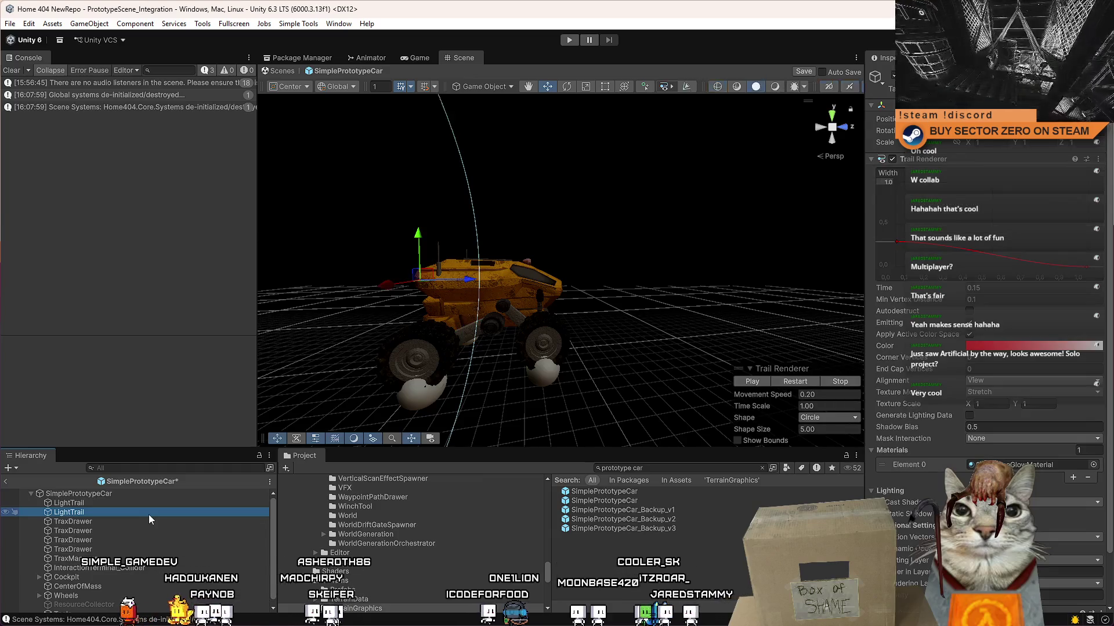
pyautogui.click(155, 531)
pyautogui.hotkey('ctrl', 's')
pyautogui.click(707, 587)
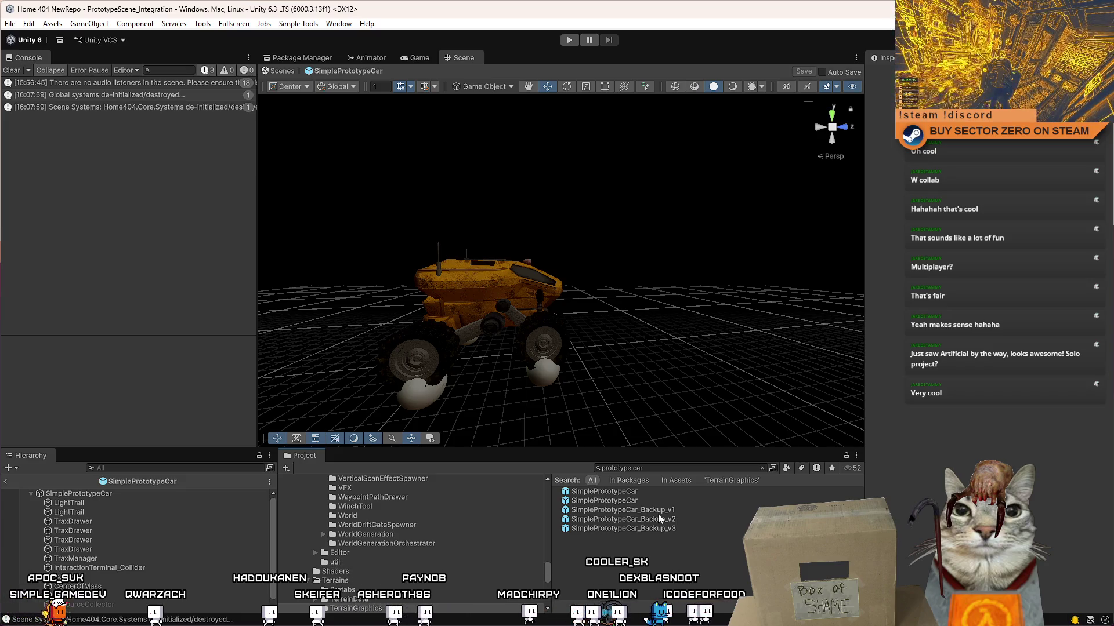
# - Search the Project window for 'boost par' and then 'particle' assets
pyautogui.click(678, 470)
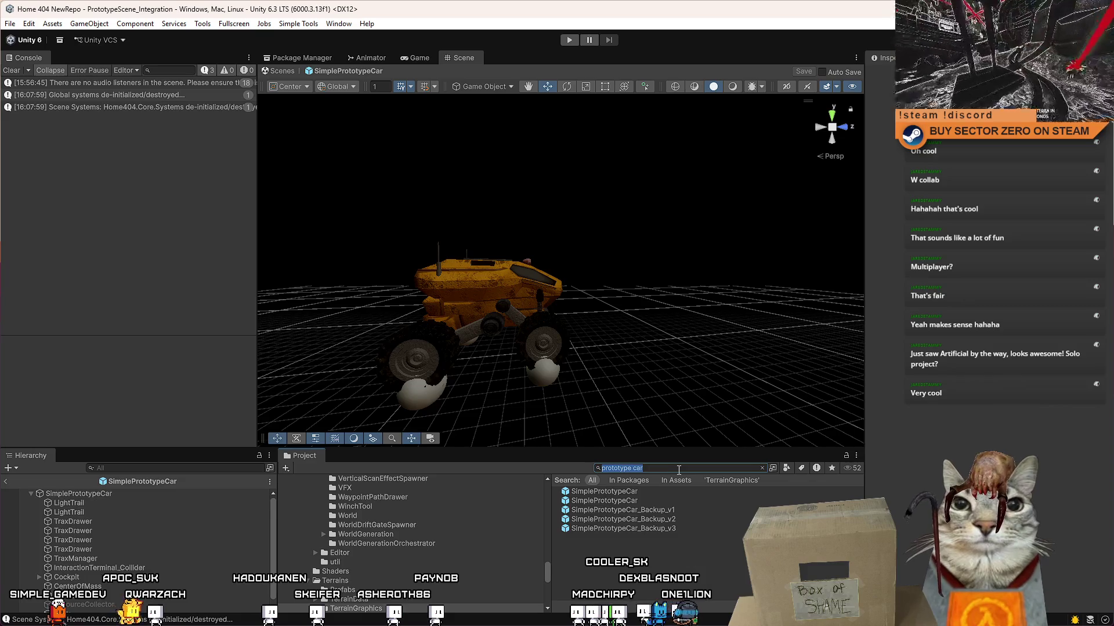
pyautogui.write('boost par')
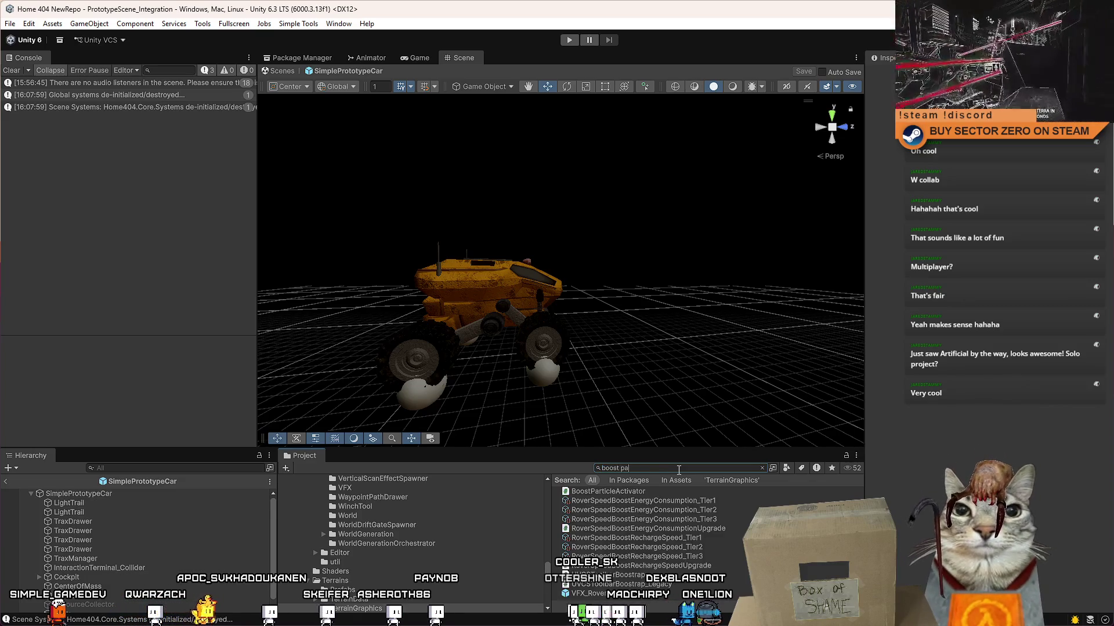
pyautogui.press('Return')
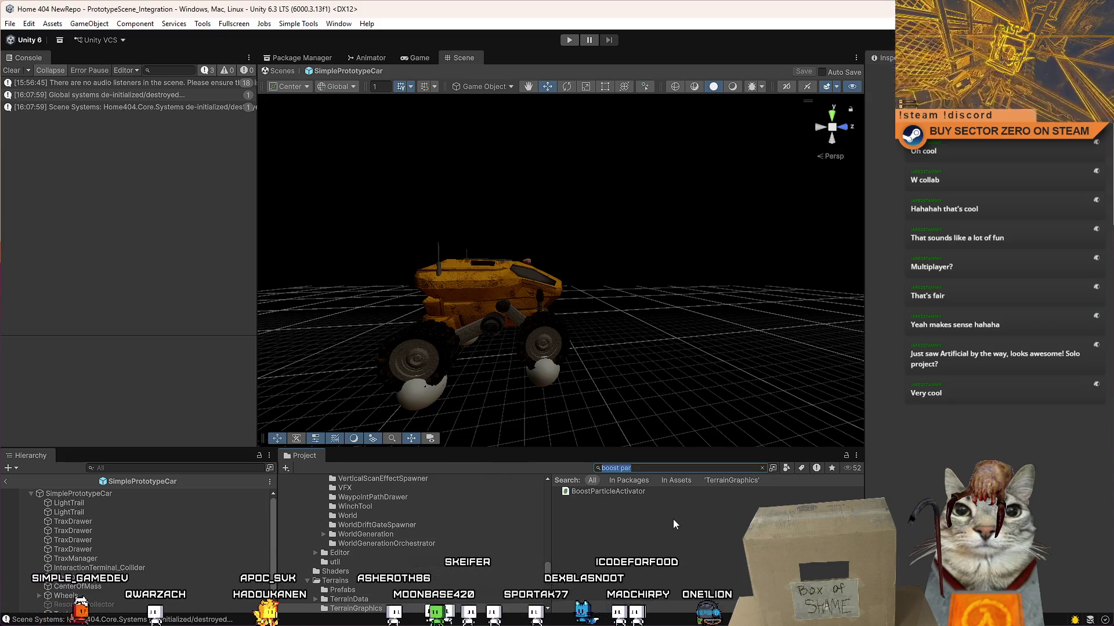
pyautogui.press('BackSpace')
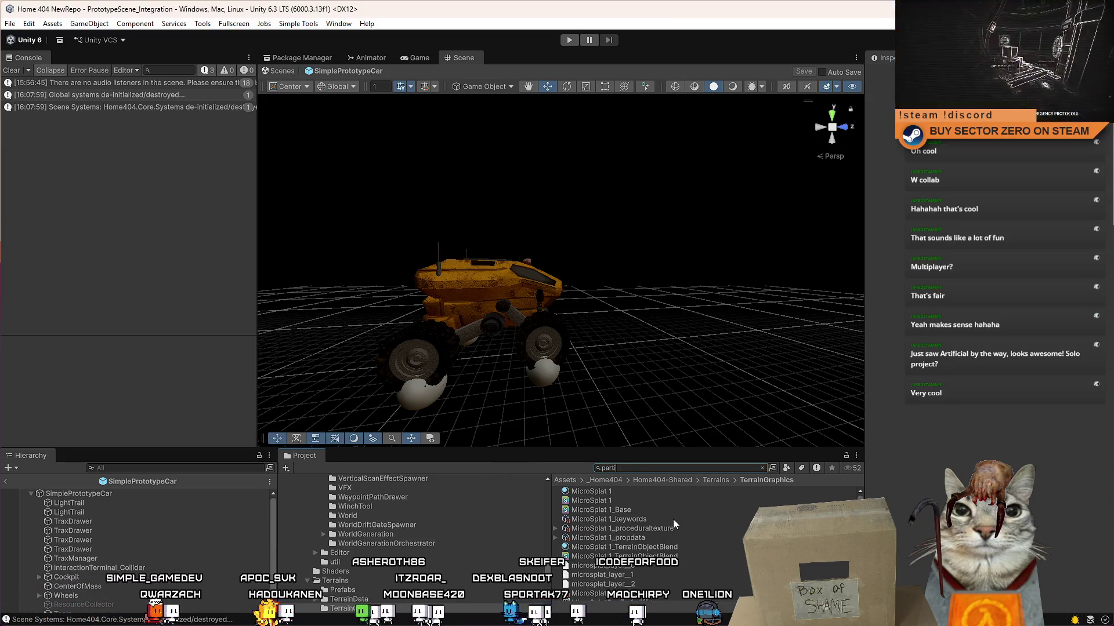
pyautogui.write('particle')
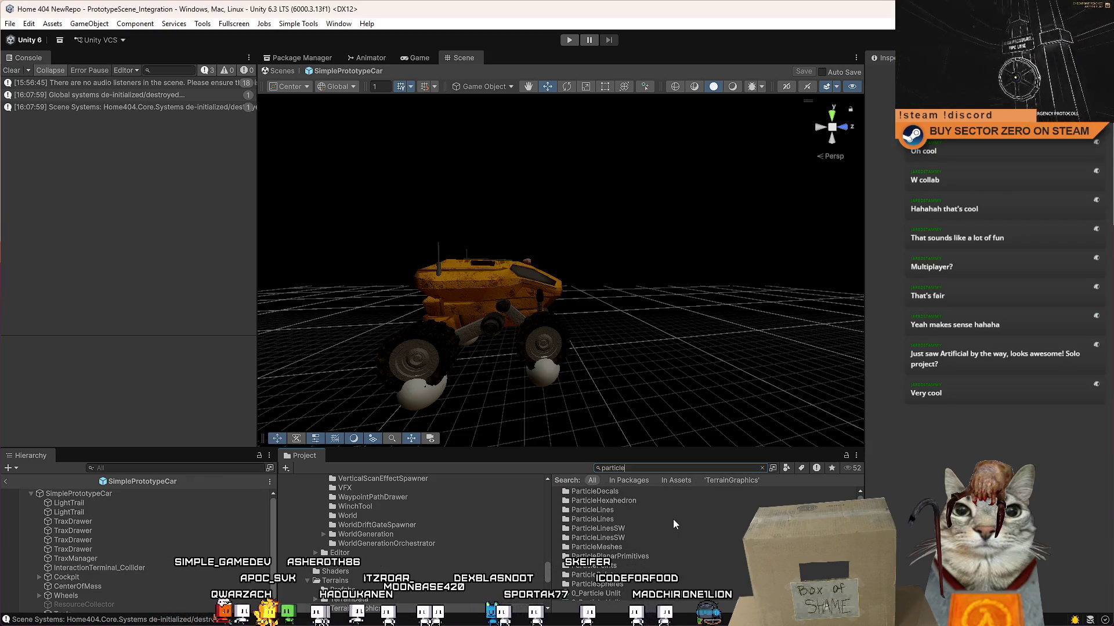
pyautogui.scroll(-10, 667, 540)
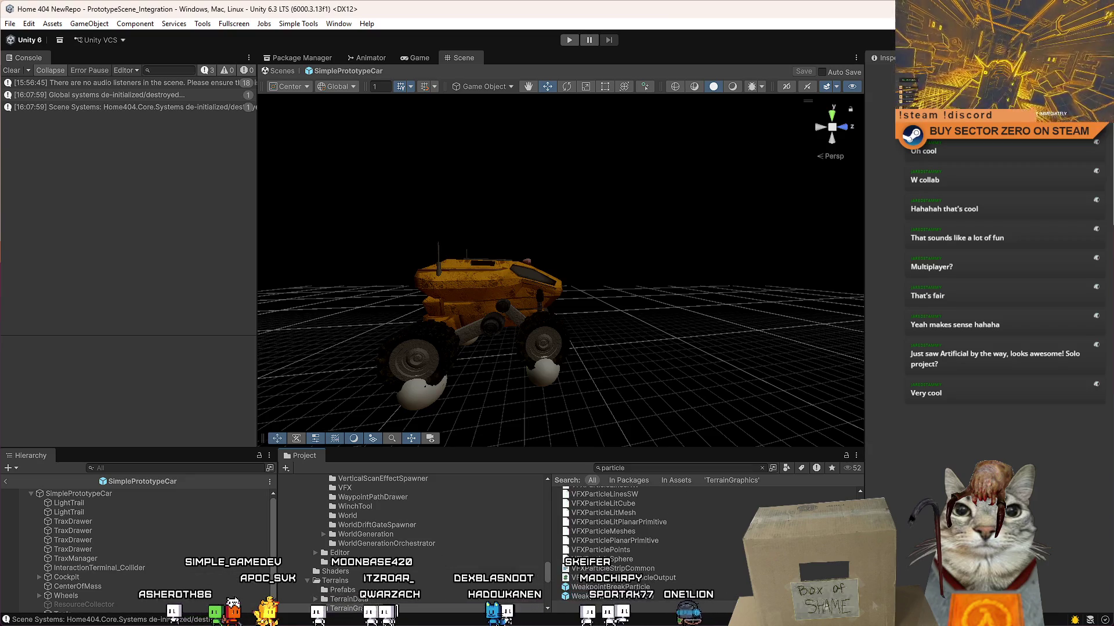
pyautogui.scroll(10, 705, 545)
pyautogui.scroll(2, 667, 540)
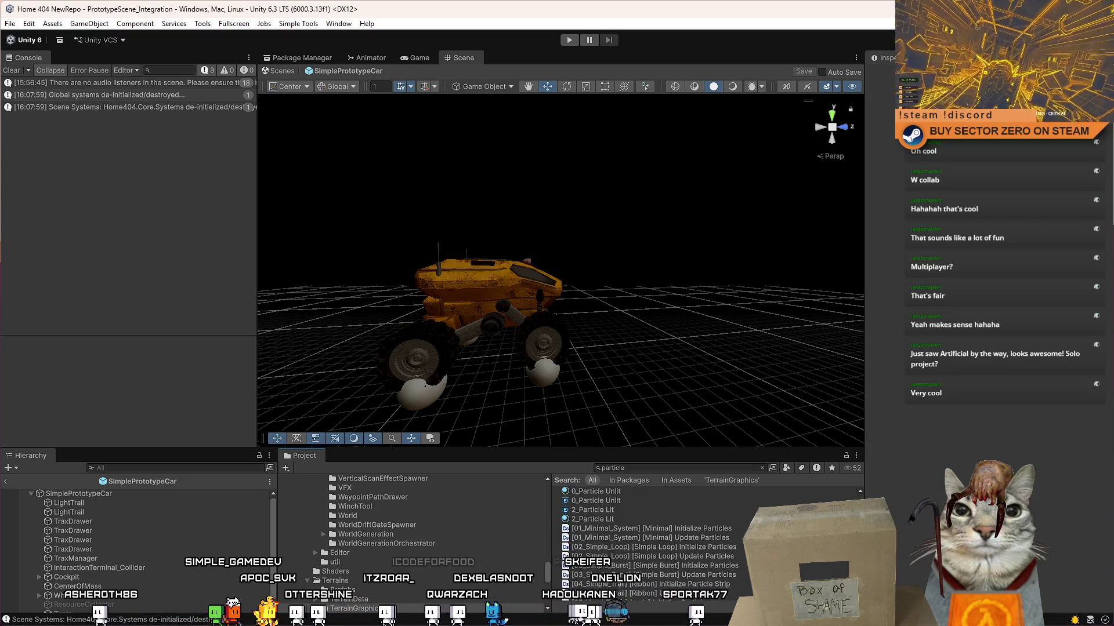
pyautogui.scroll(3, 667, 540)
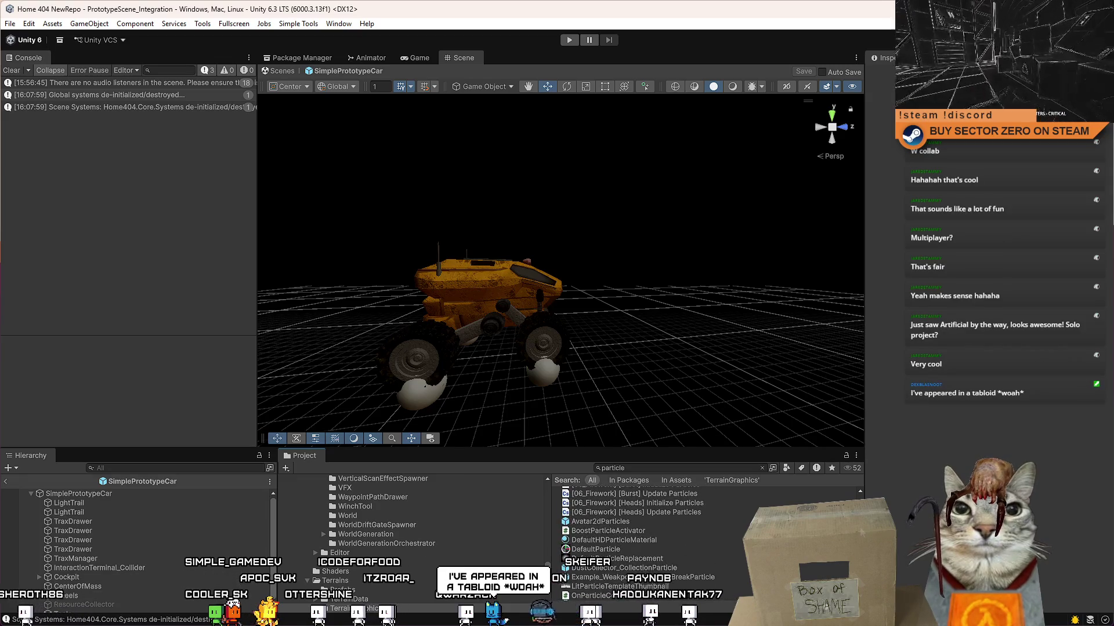
# - Clear the search and select VFX_RoverBoost in the Prefabs > VFX folder
pyautogui.click(761, 468)
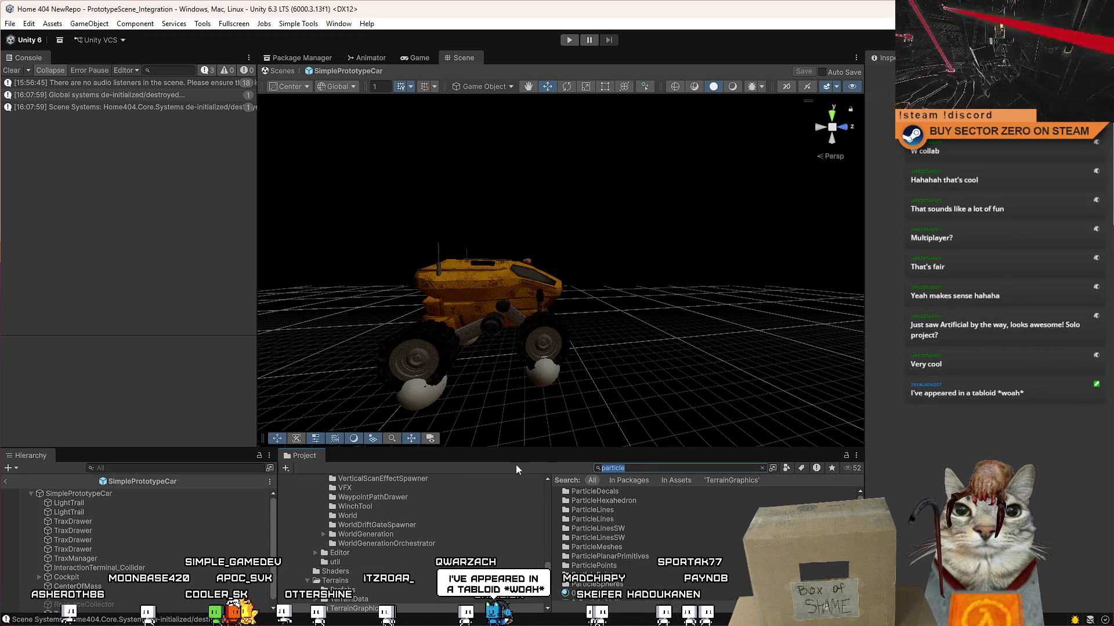
pyautogui.scroll(4, 381, 529)
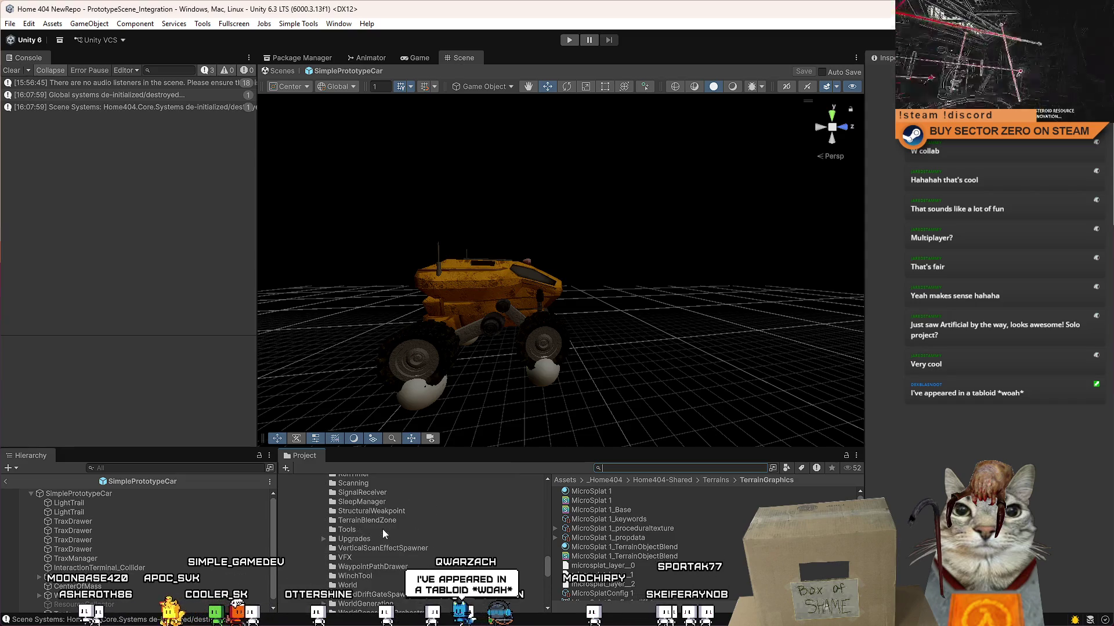
pyautogui.scroll(10, 389, 551)
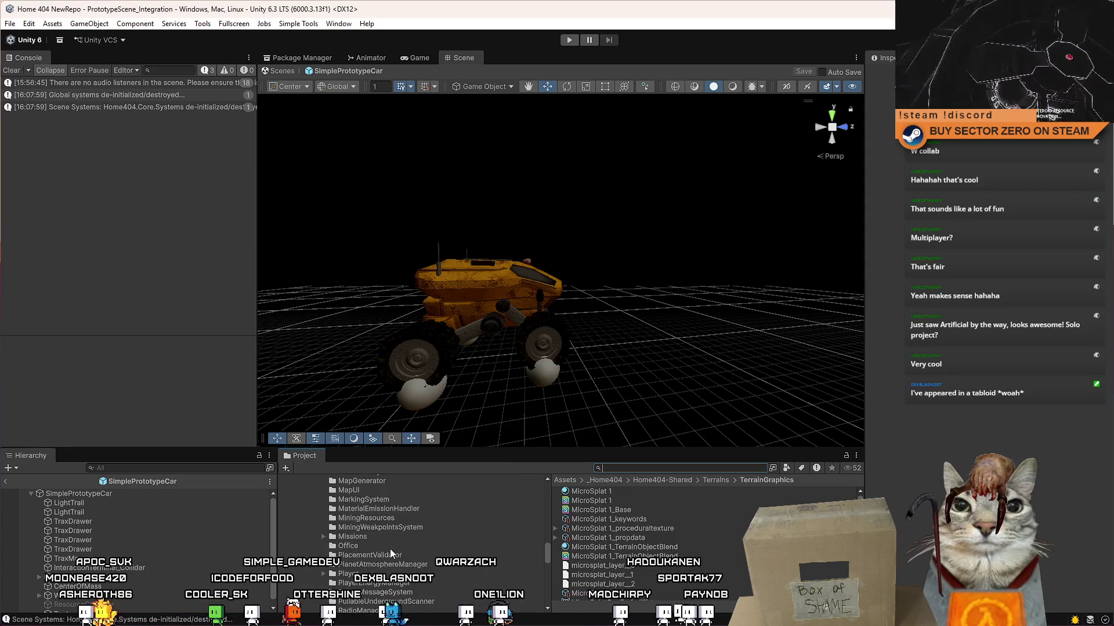
pyautogui.scroll(-12, 384, 546)
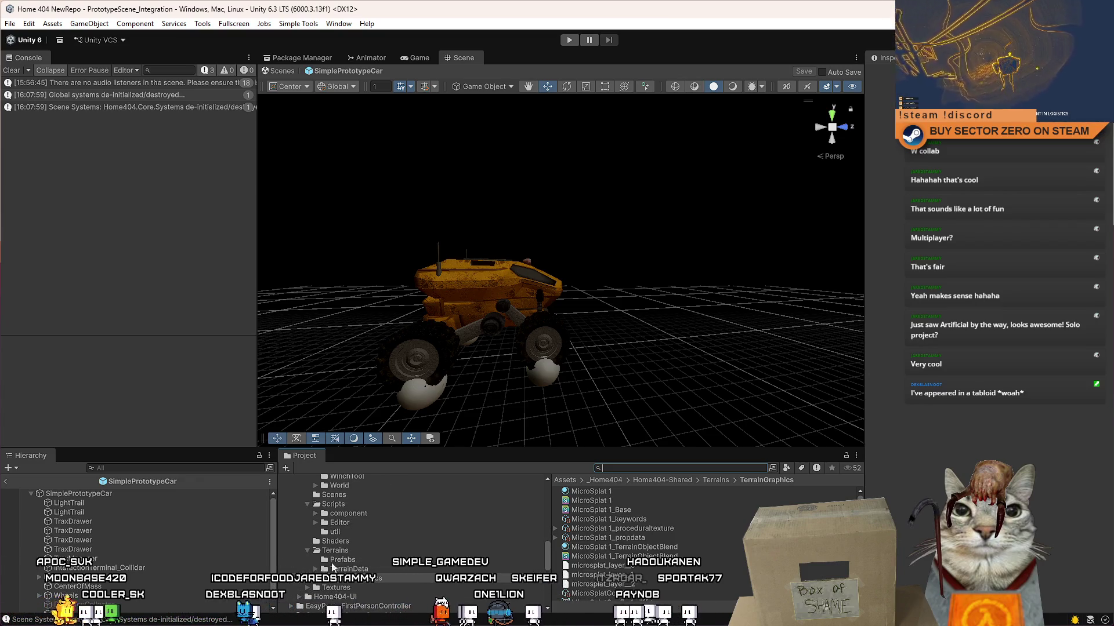
pyautogui.scroll(5, 401, 546)
pyautogui.scroll(-2, 401, 541)
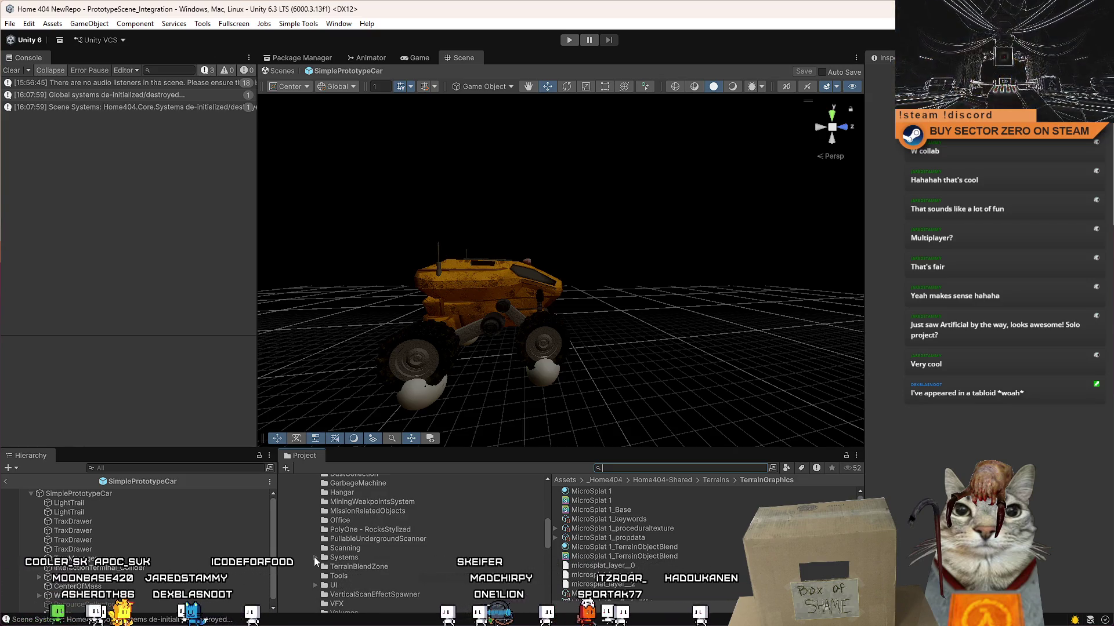
pyautogui.click(316, 557)
pyautogui.scroll(-3, 348, 574)
pyautogui.click(342, 533)
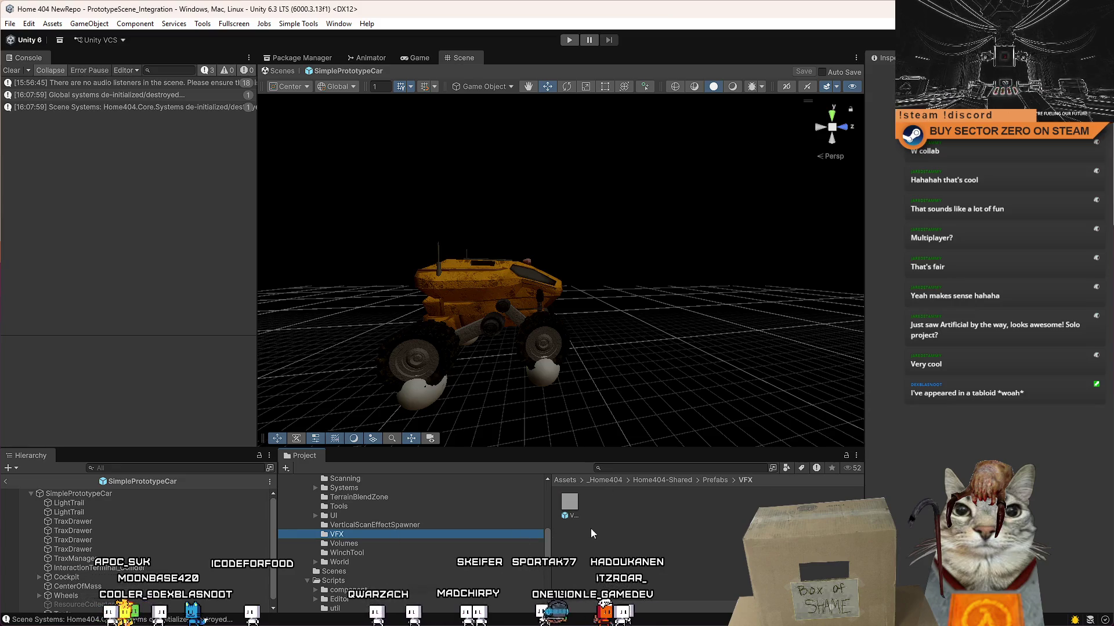
pyautogui.click(576, 507)
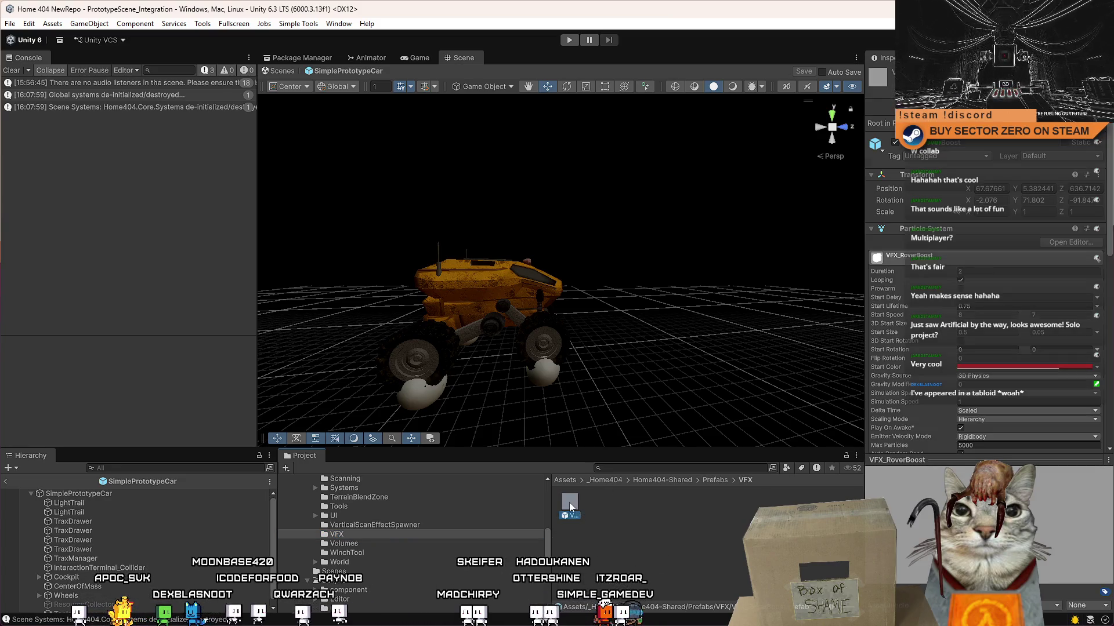
# - Parent VFX_RoverBoost under SimplePrototypeCar and set its rotation values to 0, 0 and 90
pyautogui.moveTo(569, 503)
pyautogui.mouseDown()
pyautogui.moveTo(530, 512)
pyautogui.moveTo(130, 505)
pyautogui.moveTo(120, 564)
pyautogui.mouseUp()
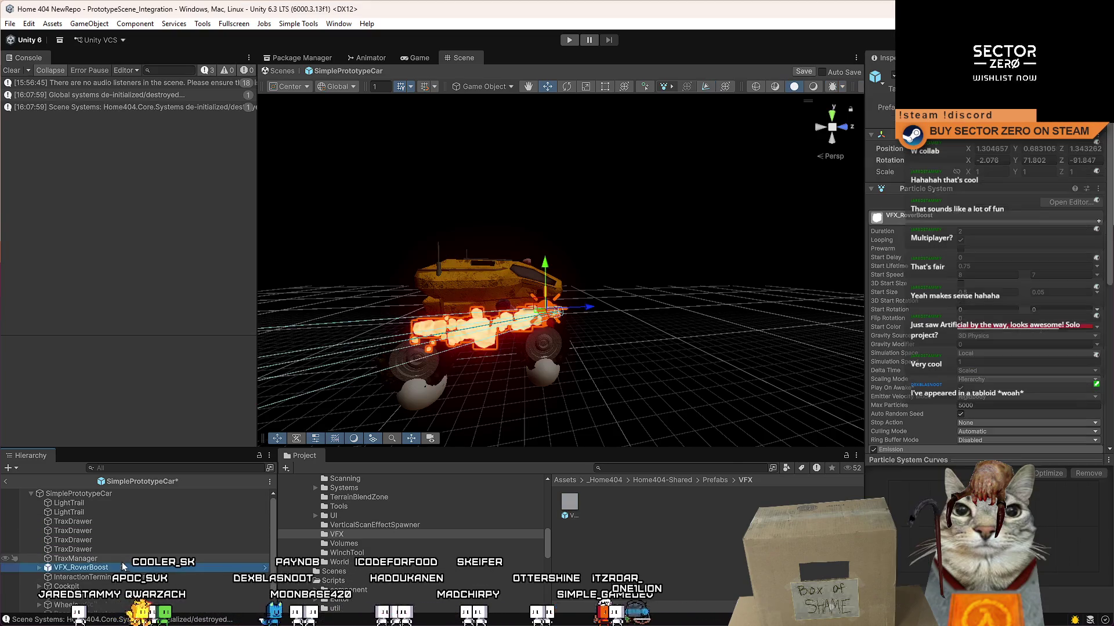
pyautogui.scroll(-10, 560, 270)
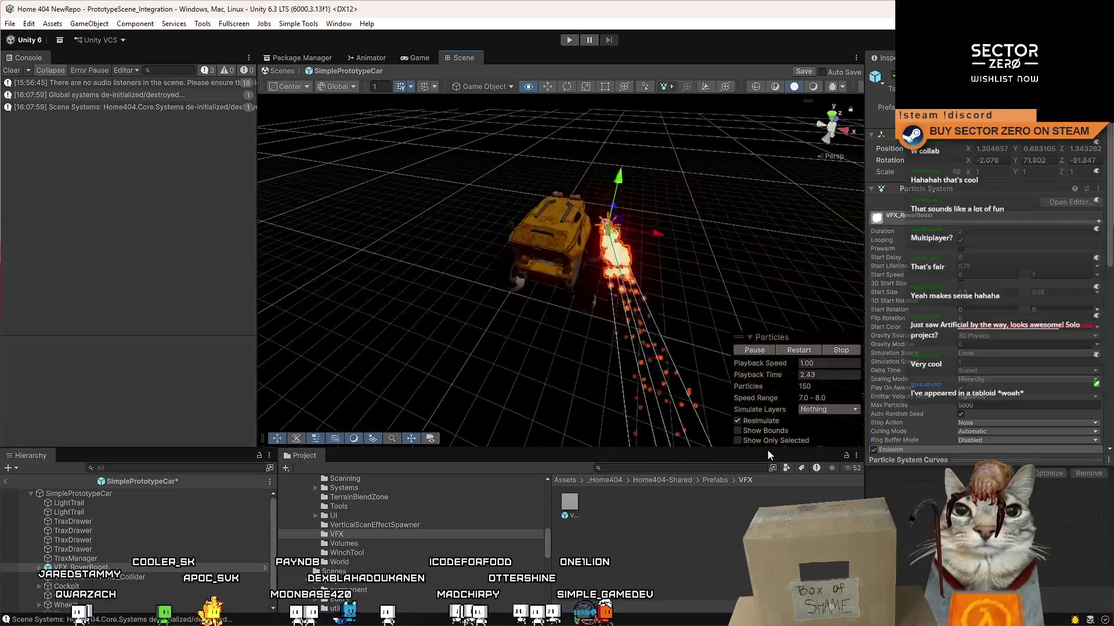
pyautogui.press('Tab')
pyautogui.write('0')
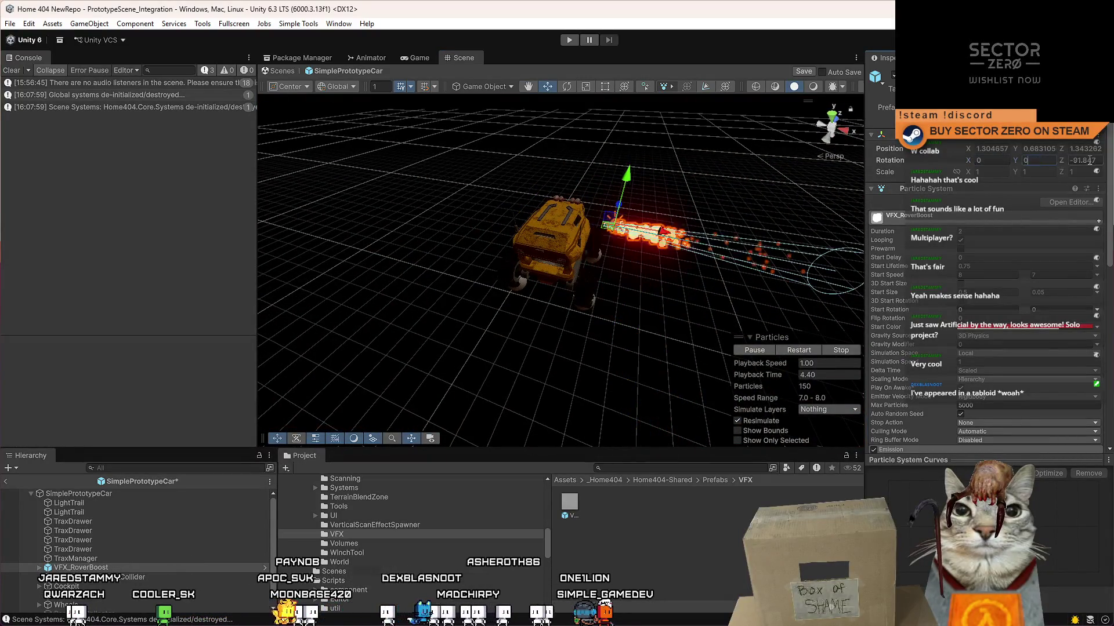
pyautogui.press('Tab')
pyautogui.write('0')
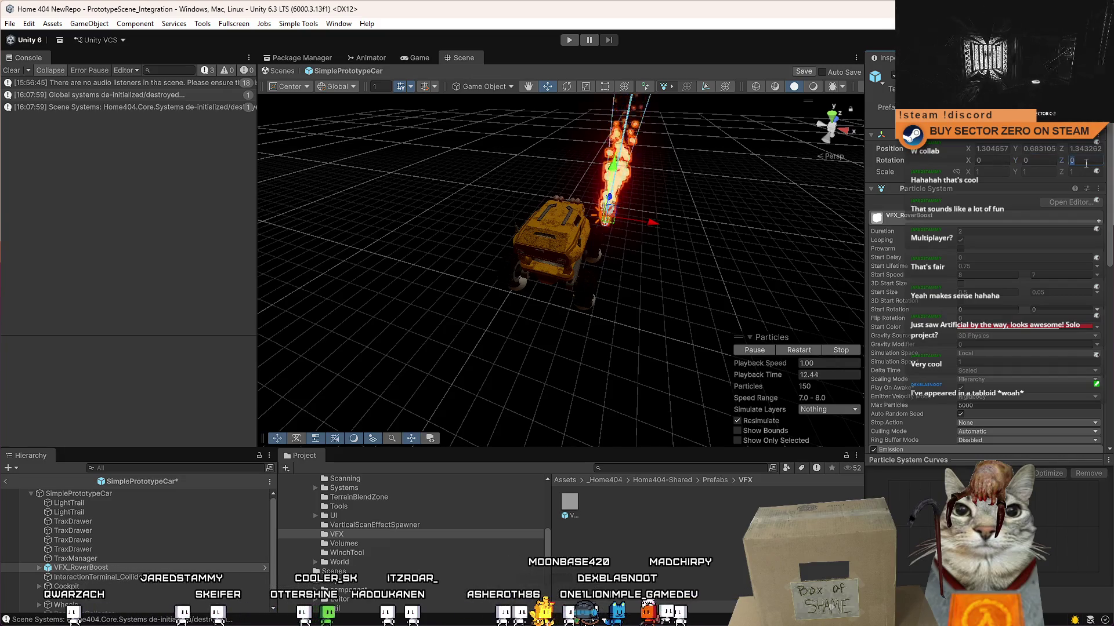
pyautogui.write('0')
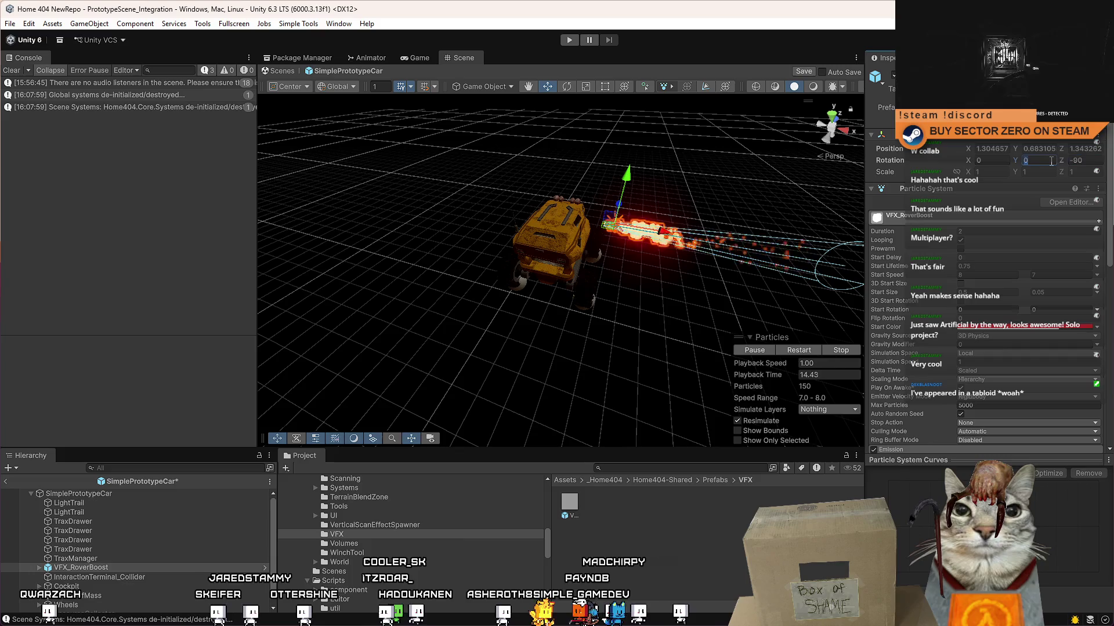
pyautogui.write('90')
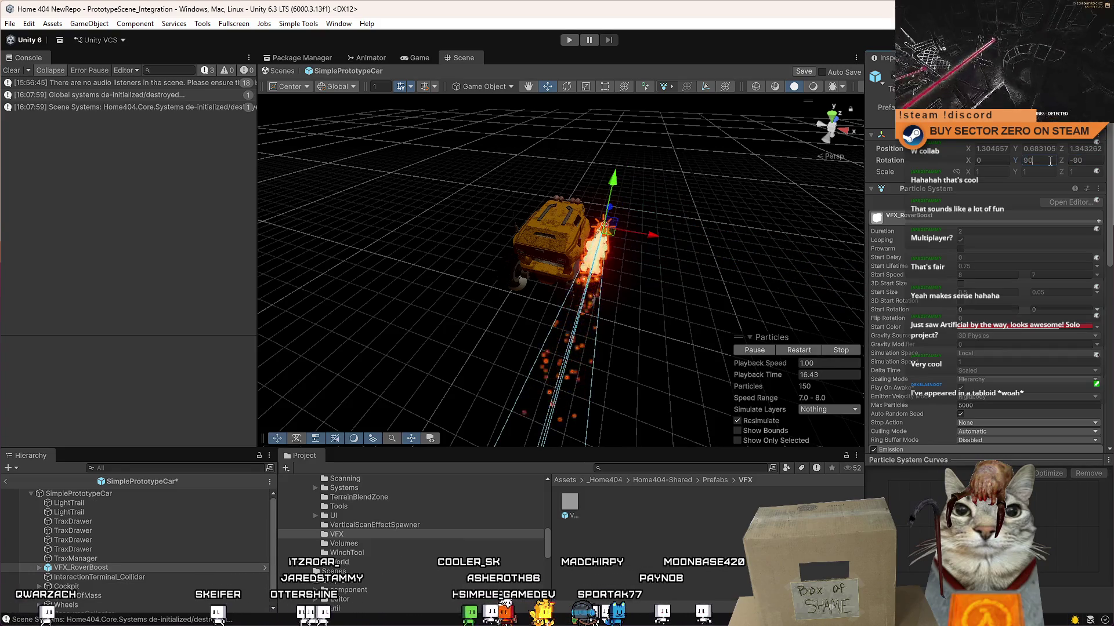
# - Move the boost emitter behind the rover and check its backward-streaming flames
pyautogui.moveTo(824, 290)
pyautogui.mouseDown()
pyautogui.moveTo(690, 249)
pyautogui.moveTo(621, 244)
pyautogui.moveTo(511, 266)
pyautogui.moveTo(634, 294)
pyautogui.moveTo(618, 264)
pyautogui.moveTo(569, 249)
pyautogui.moveTo(525, 209)
pyautogui.moveTo(521, 168)
pyautogui.moveTo(711, 143)
pyautogui.moveTo(531, 198)
pyautogui.moveTo(245, 240)
pyautogui.moveTo(300, 243)
pyautogui.moveTo(214, 245)
pyautogui.mouseUp()
pyautogui.scroll(5, 690, 250)
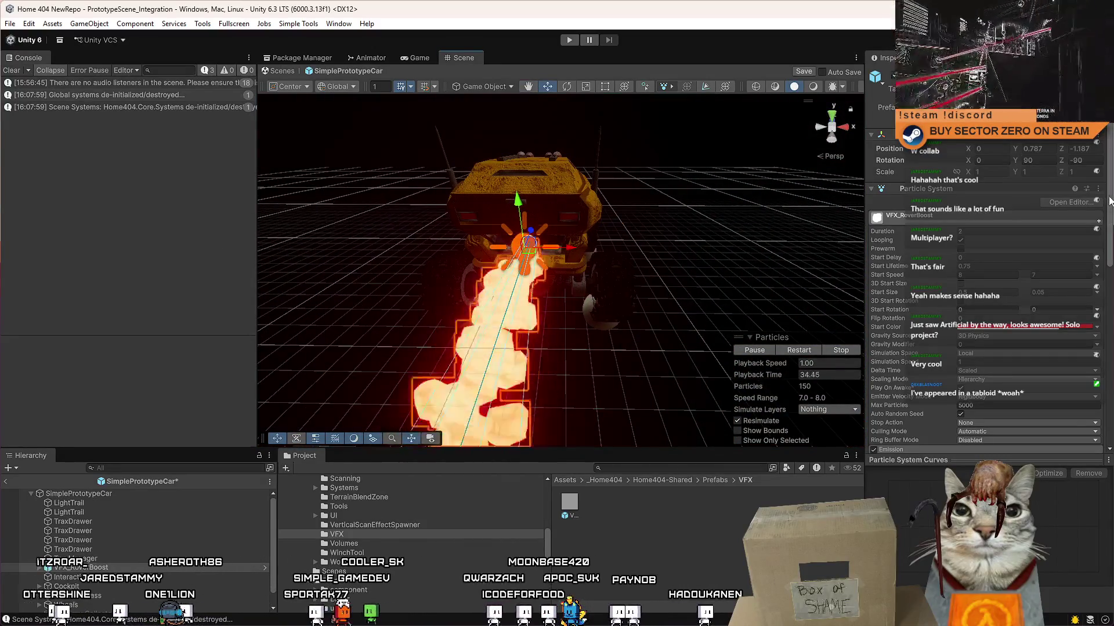
pyautogui.scroll(-10, 986, 278)
pyautogui.scroll(-2, 986, 278)
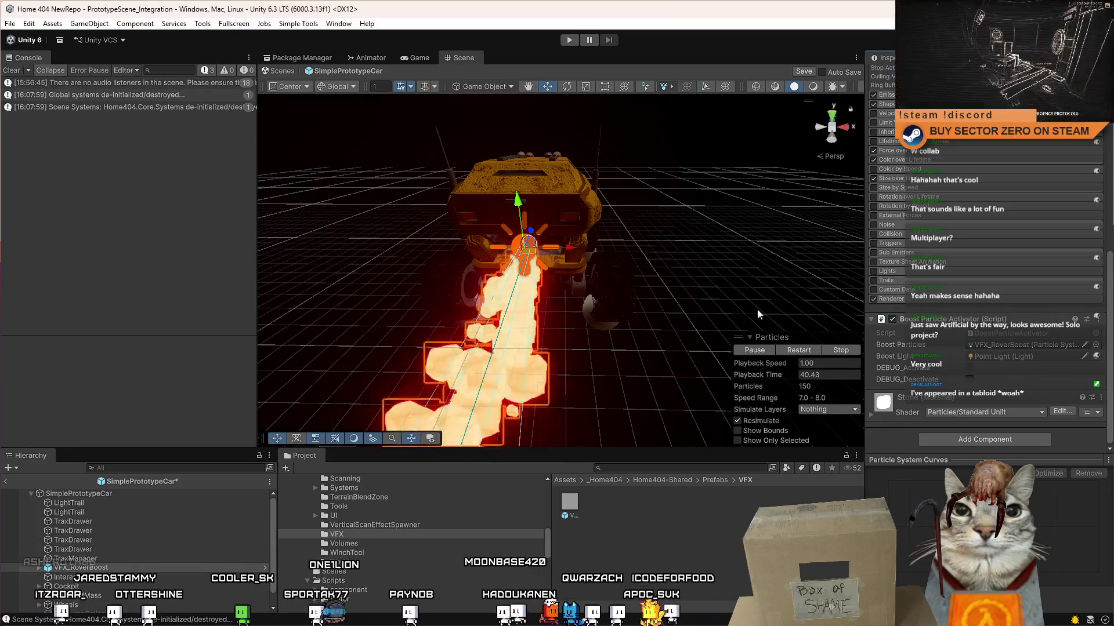
pyautogui.moveTo(548, 279)
pyautogui.mouseDown()
pyautogui.moveTo(643, 284)
pyautogui.moveTo(543, 313)
pyautogui.moveTo(696, 313)
pyautogui.mouseUp()
pyautogui.click(543, 313)
pyautogui.click(85, 568)
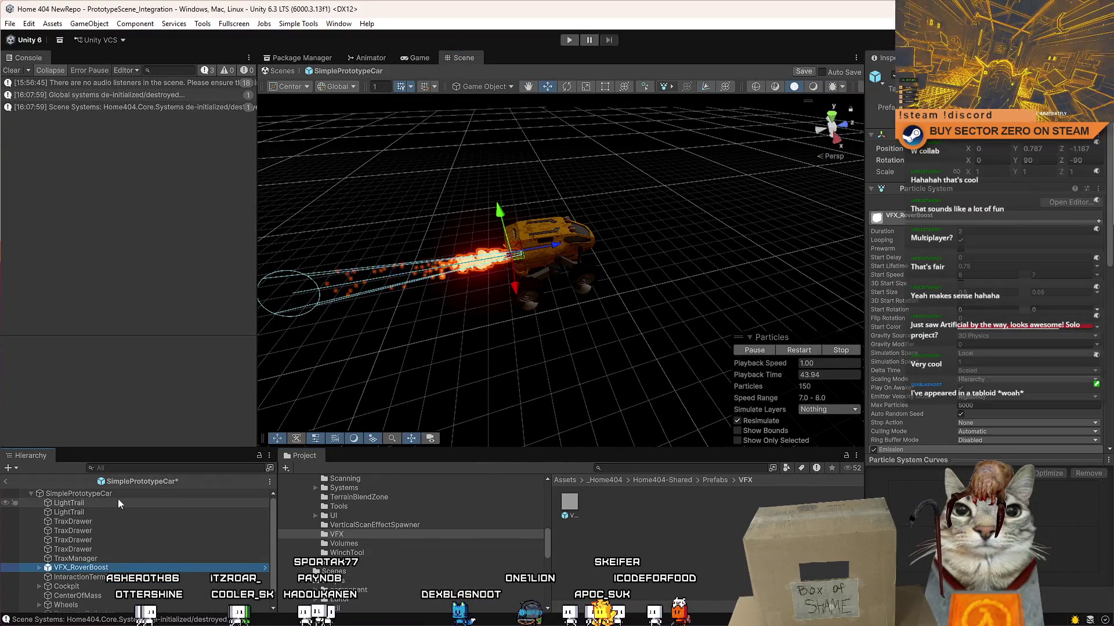
# - Orbit the Scene view behind the car, expand the Wheels group and select FL_Visual
pyautogui.click(566, 563)
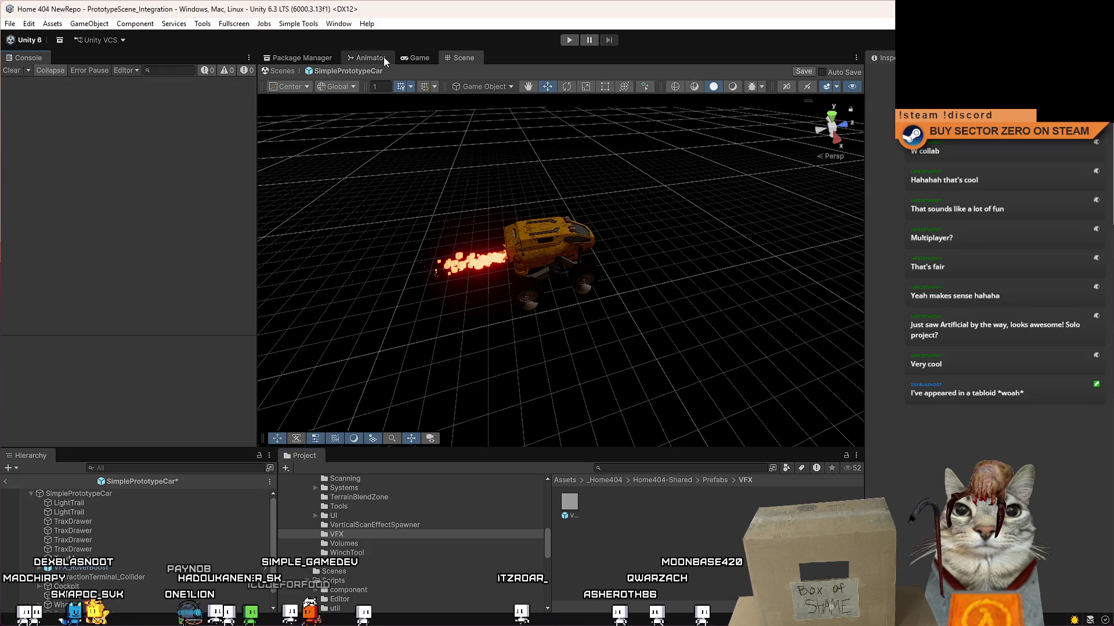
pyautogui.moveTo(565, 248)
pyautogui.mouseDown()
pyautogui.moveTo(828, 233)
pyautogui.moveTo(566, 128)
pyautogui.moveTo(816, 267)
pyautogui.moveTo(698, 244)
pyautogui.moveTo(452, 377)
pyautogui.mouseUp()
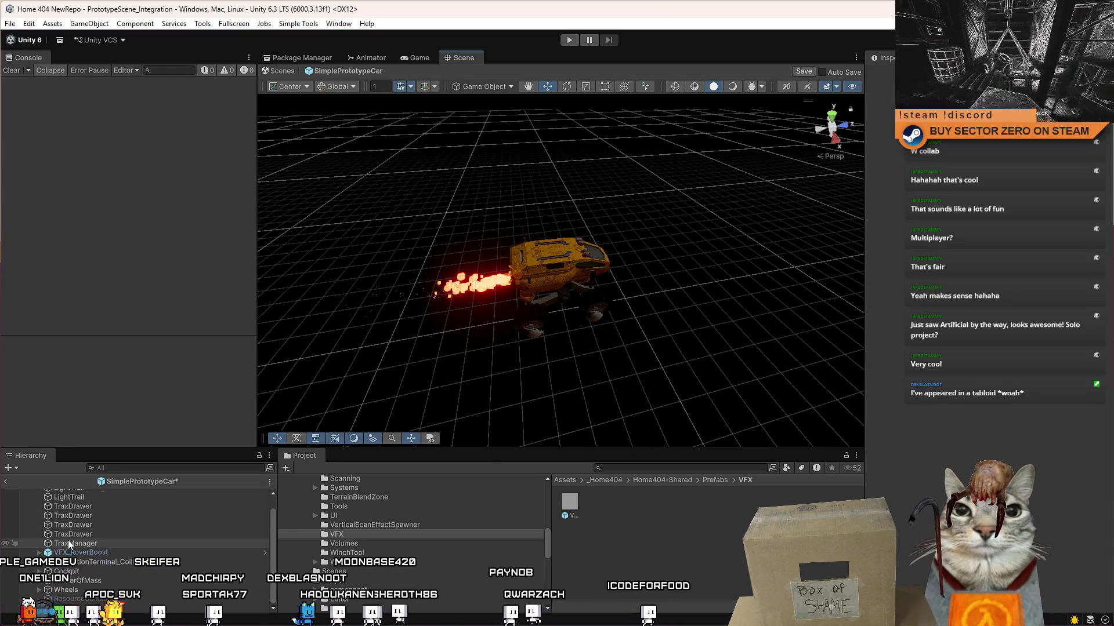
pyautogui.scroll(-2, 65, 580)
pyautogui.click(65, 590)
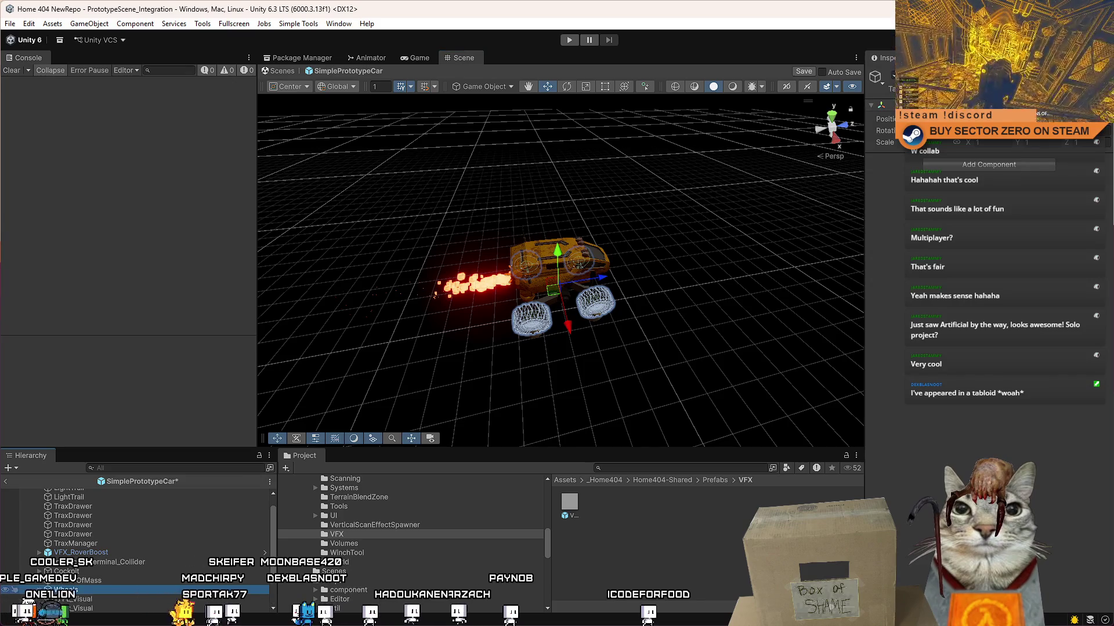
pyautogui.click(38, 590)
pyautogui.scroll(-3, 113, 556)
pyautogui.click(114, 545)
# - Assign a different layer to all four wheel visuals and save the rover prefab
pyautogui.keyDown('shift'); pyautogui.click(86, 573); pyautogui.keyUp('shift')
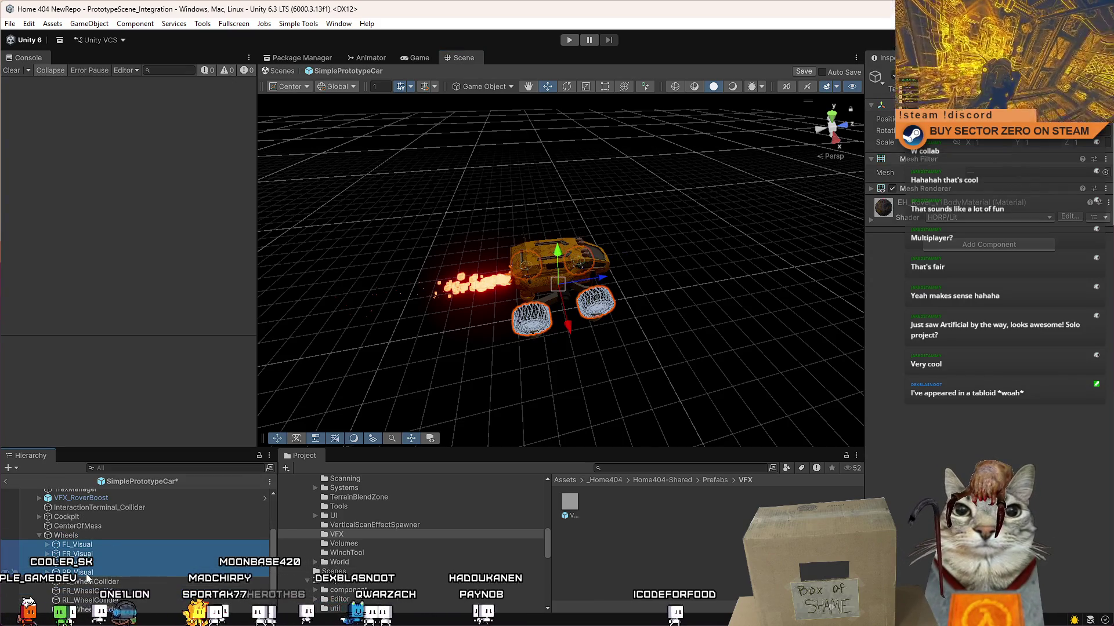
pyautogui.click(1044, 88)
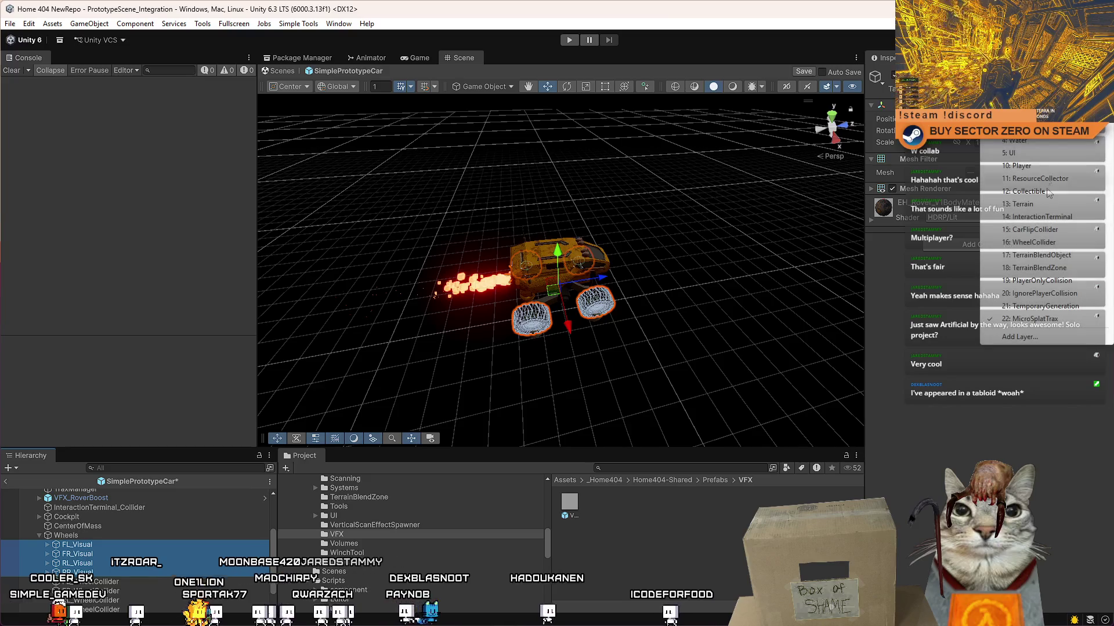
pyautogui.click(1035, 165)
pyautogui.click(500, 336)
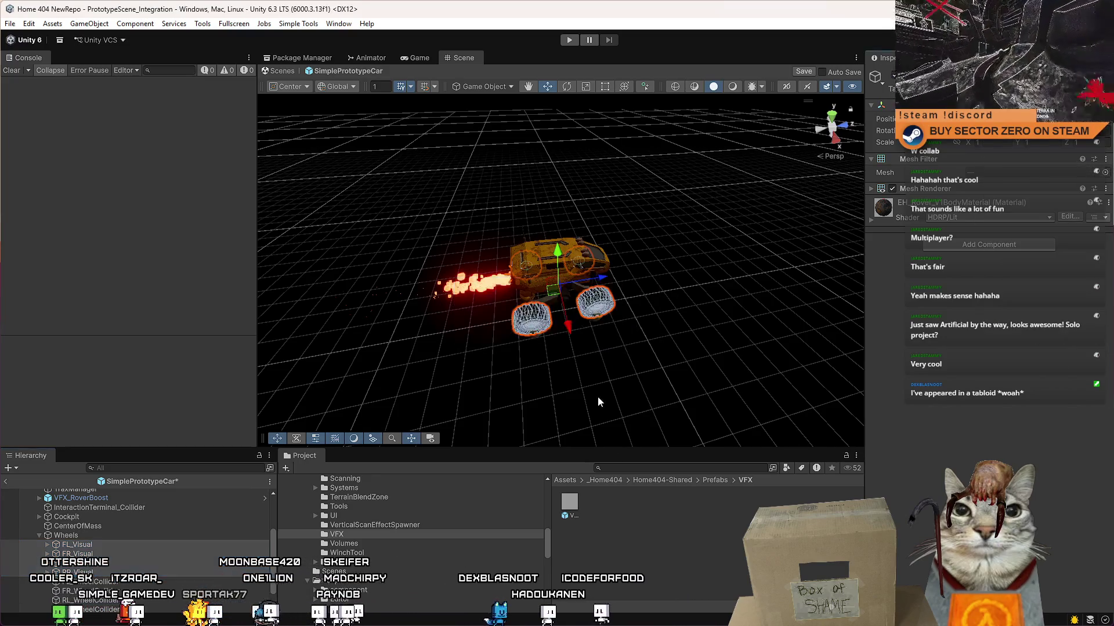
pyautogui.click(656, 548)
pyautogui.hotkey('ctrl', 's')
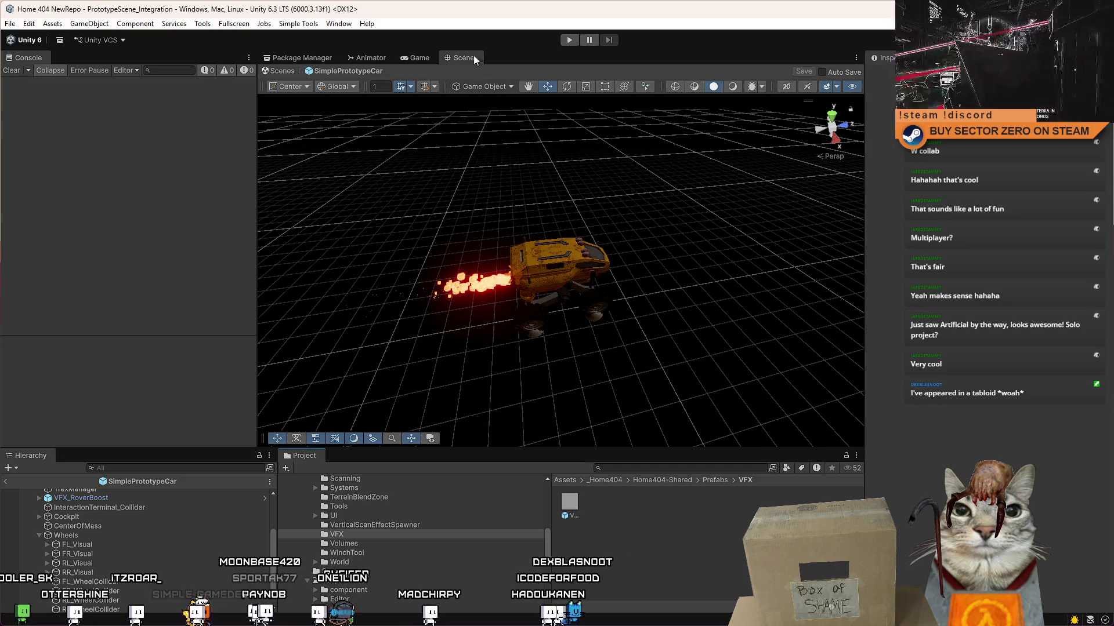
# - Enter Play mode in the Game view, ignoring the prefab modification warning
pyautogui.click(416, 58)
pyautogui.click(569, 40)
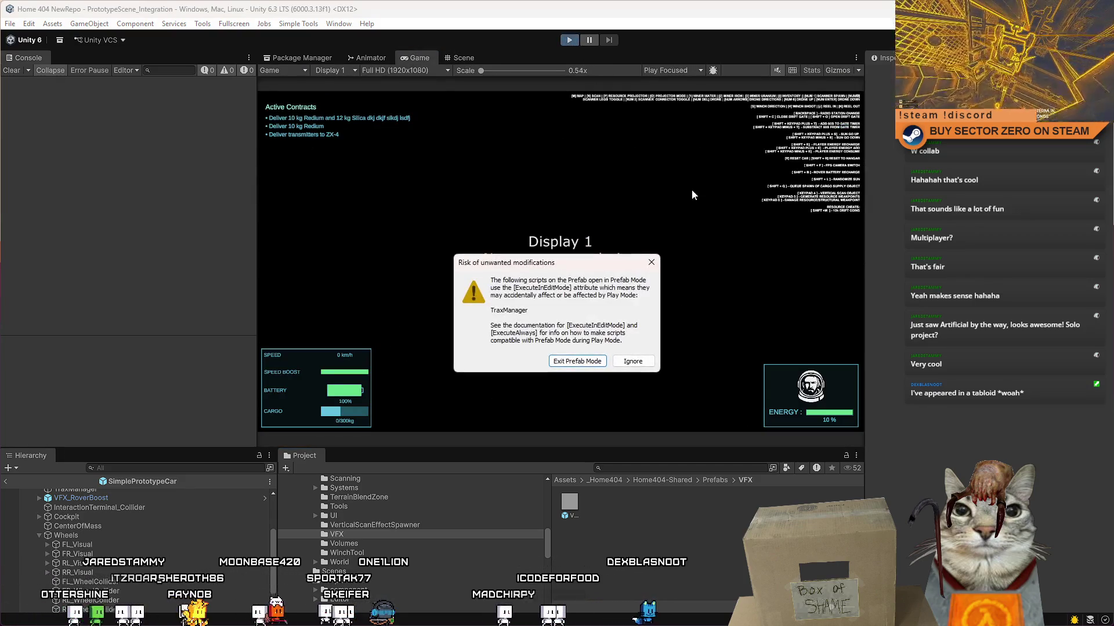
pyautogui.click(577, 360)
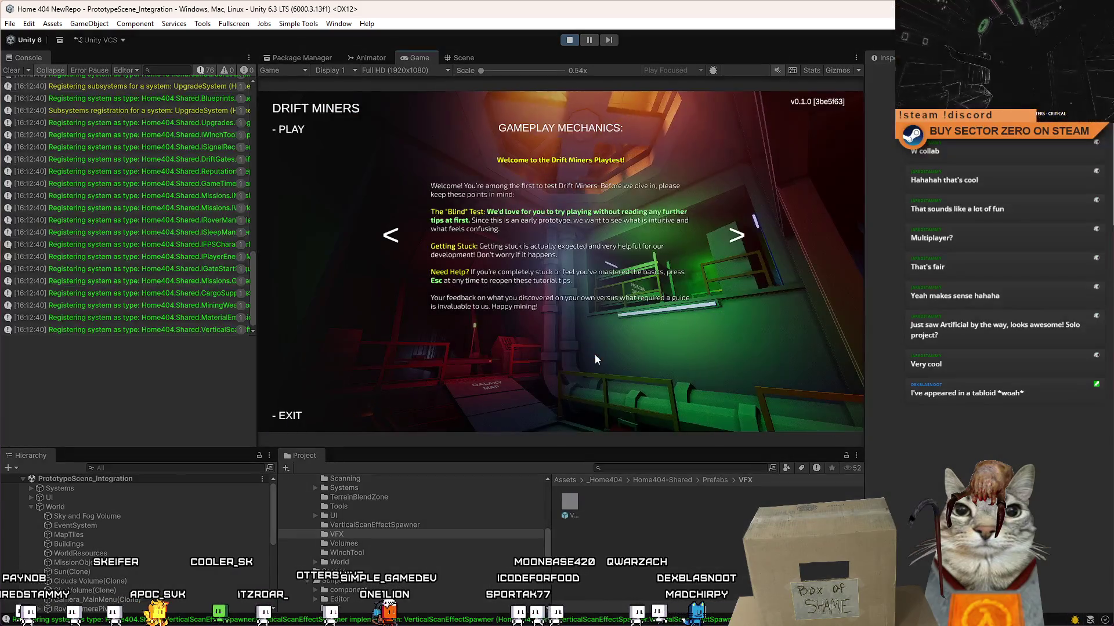
# - Walk past the Contract Terminal and Galaxy Map into the orange room with the rover
pyautogui.press('w')
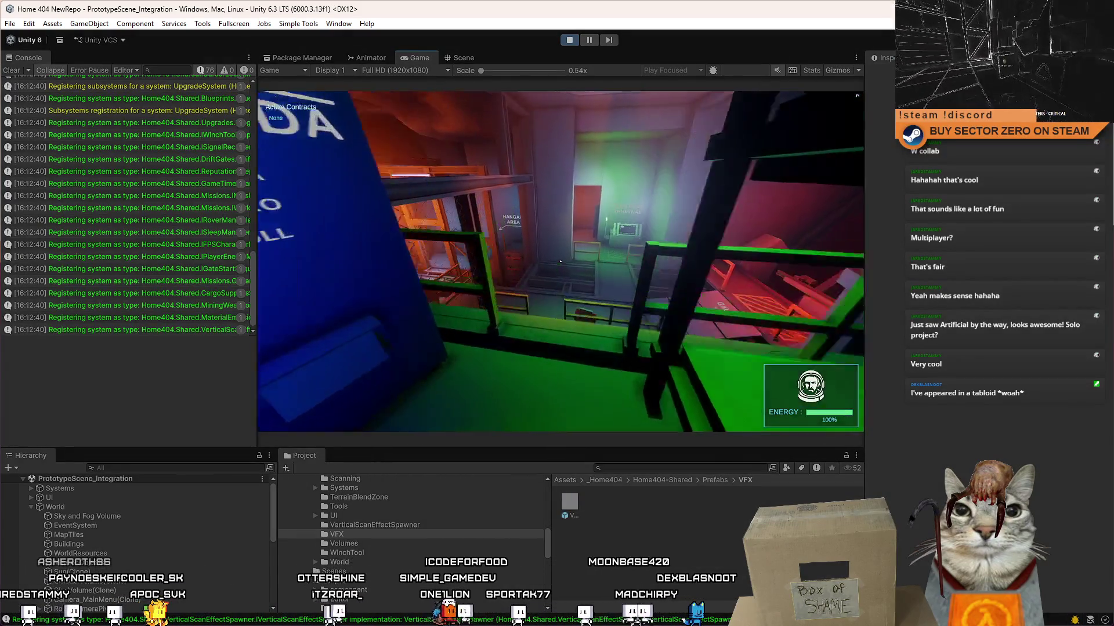
pyautogui.press('w')
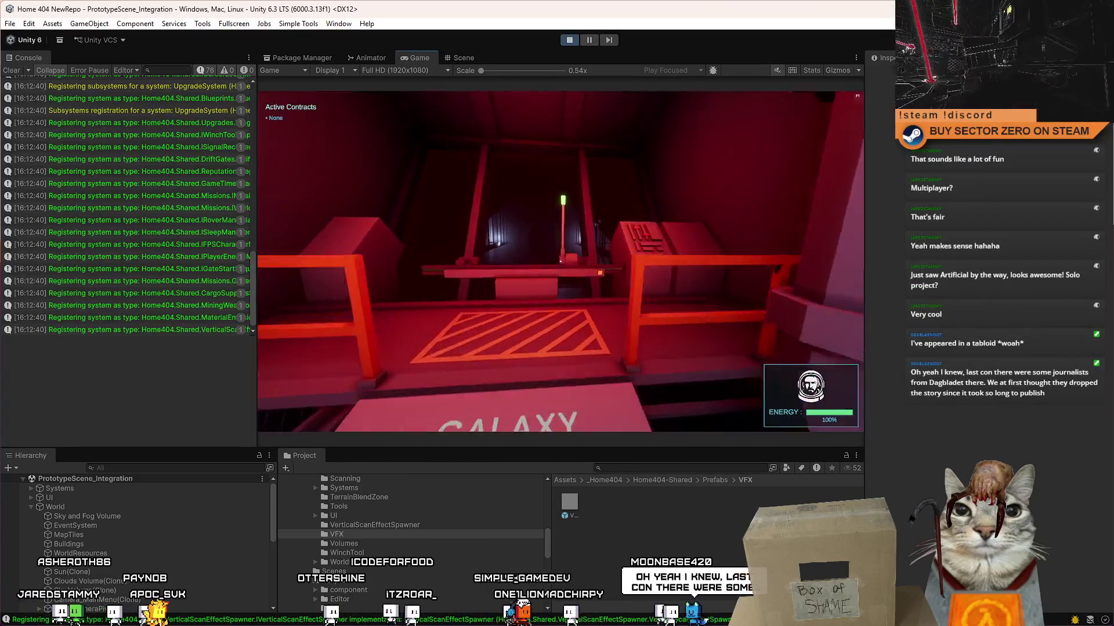
pyautogui.press('w')
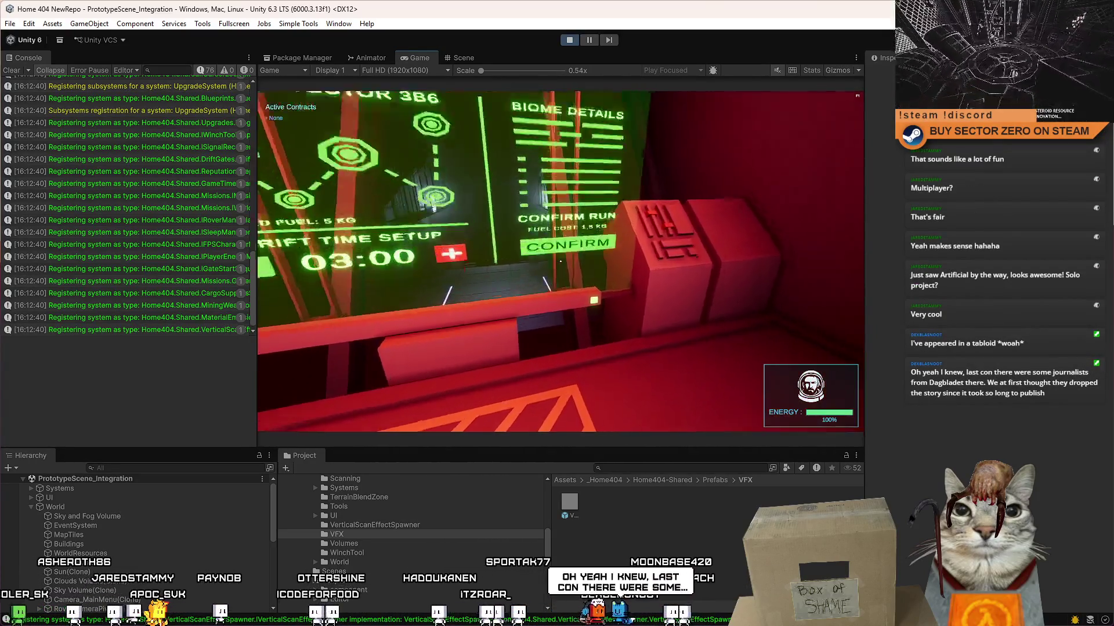
pyautogui.press('w')
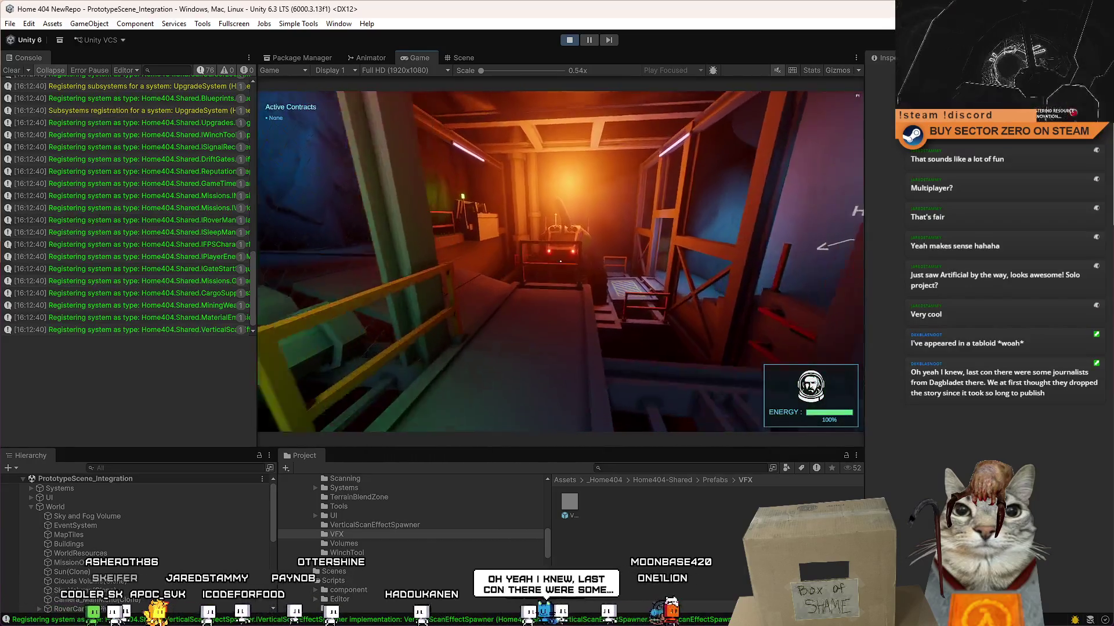
pyautogui.press('w')
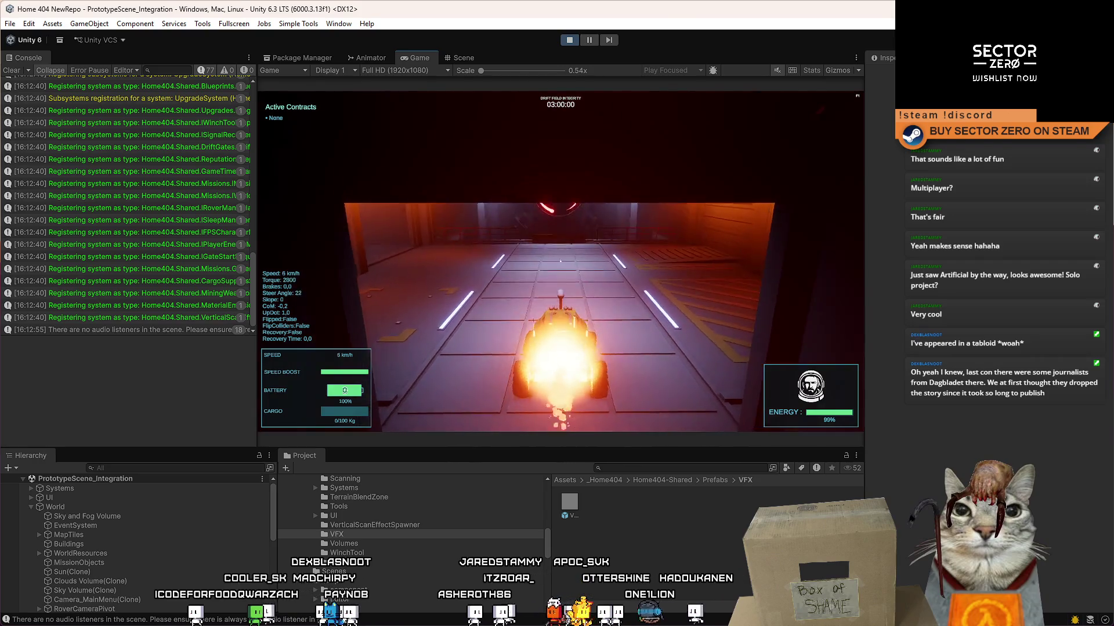
# - Drive the rover toward the glowing ring and up the ramp
pyautogui.press('w')
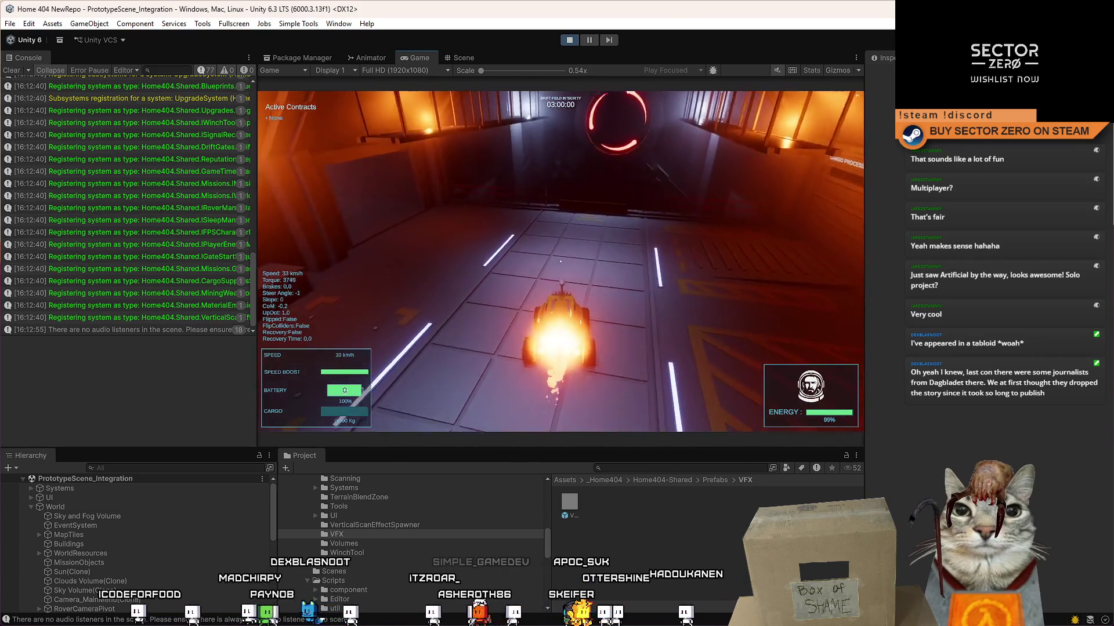
pyautogui.press('s')
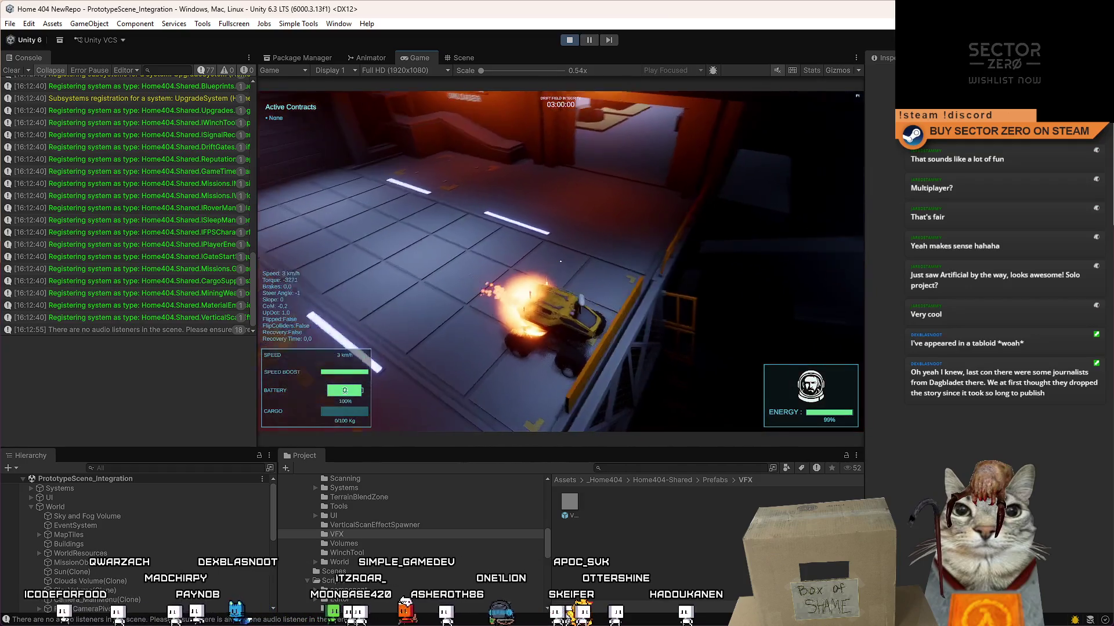
pyautogui.press('w')
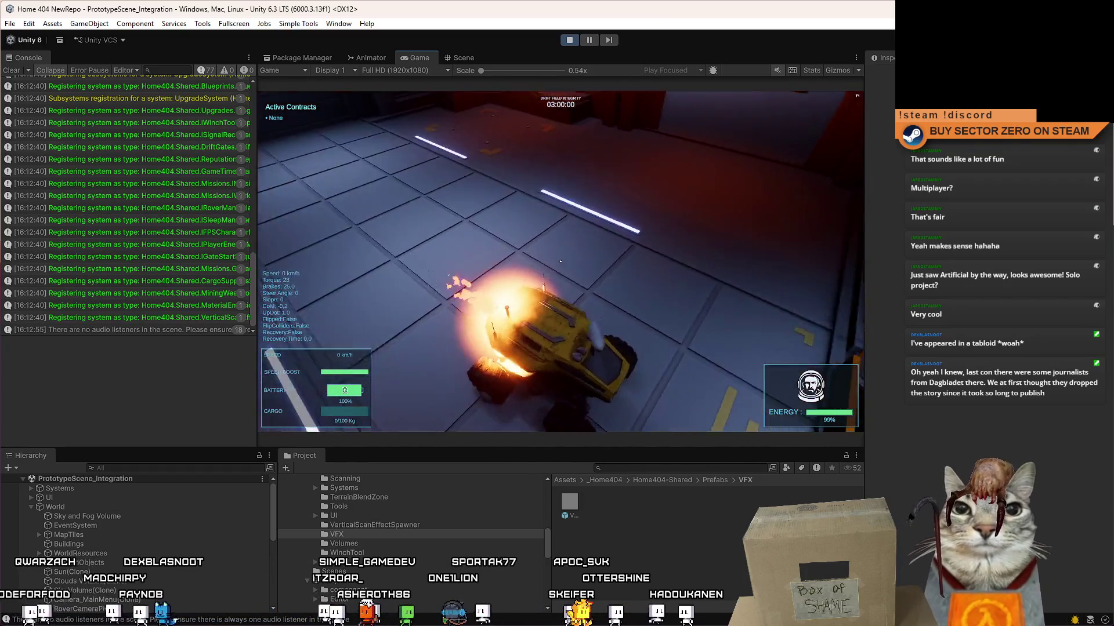
pyautogui.press('w')
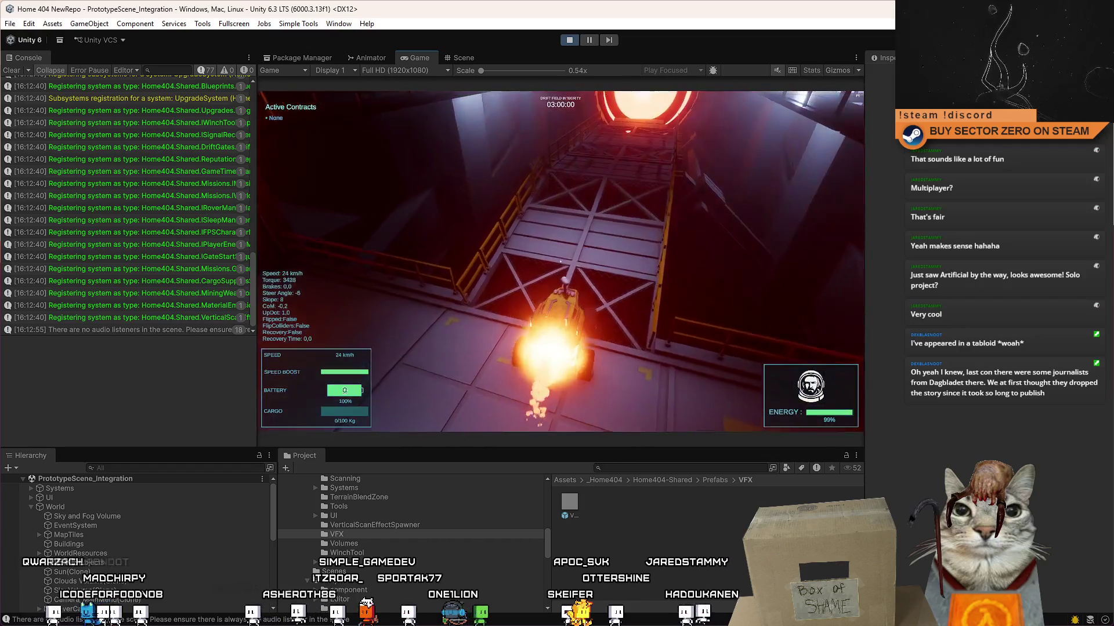
pyautogui.press('w')
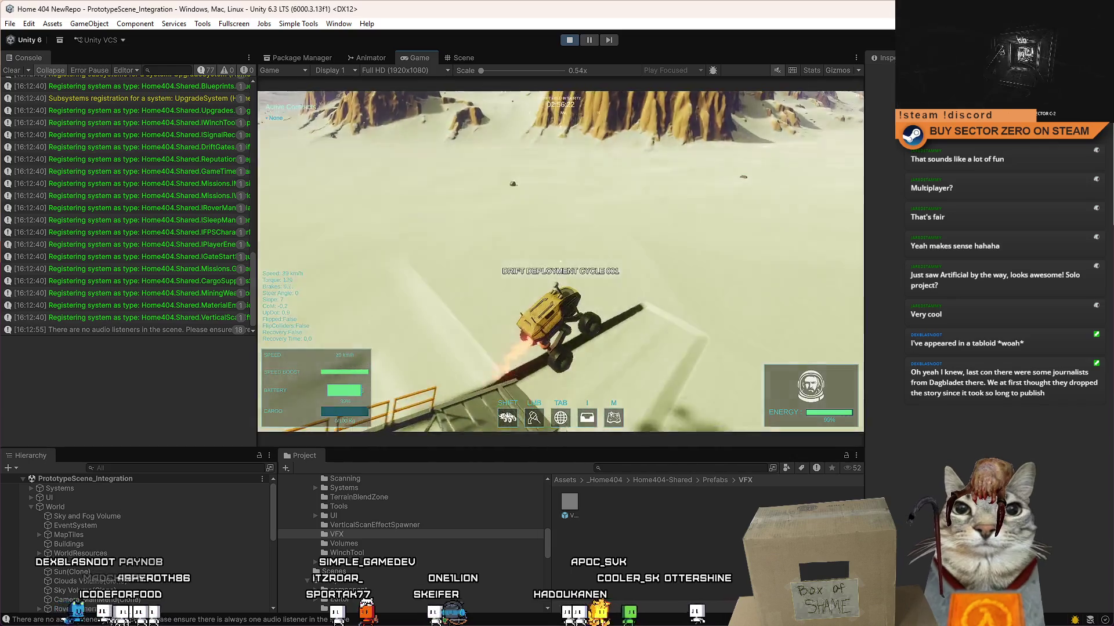
# - Cruise across the desert, show the key bindings with F1 and make the Game view fullscreen
pyautogui.press('w')
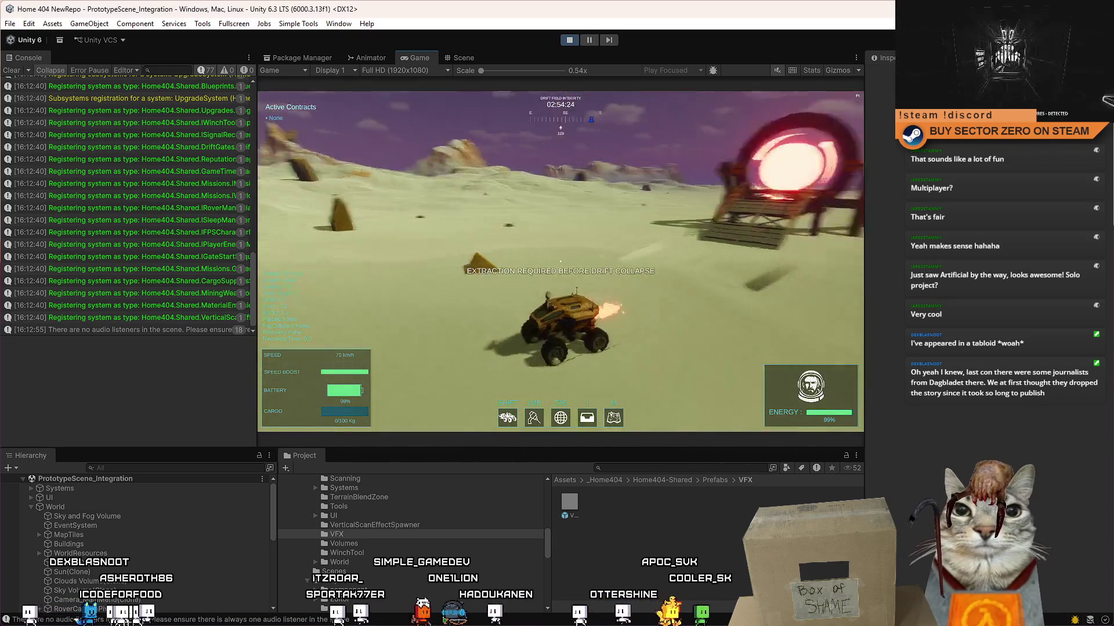
pyautogui.press('a')
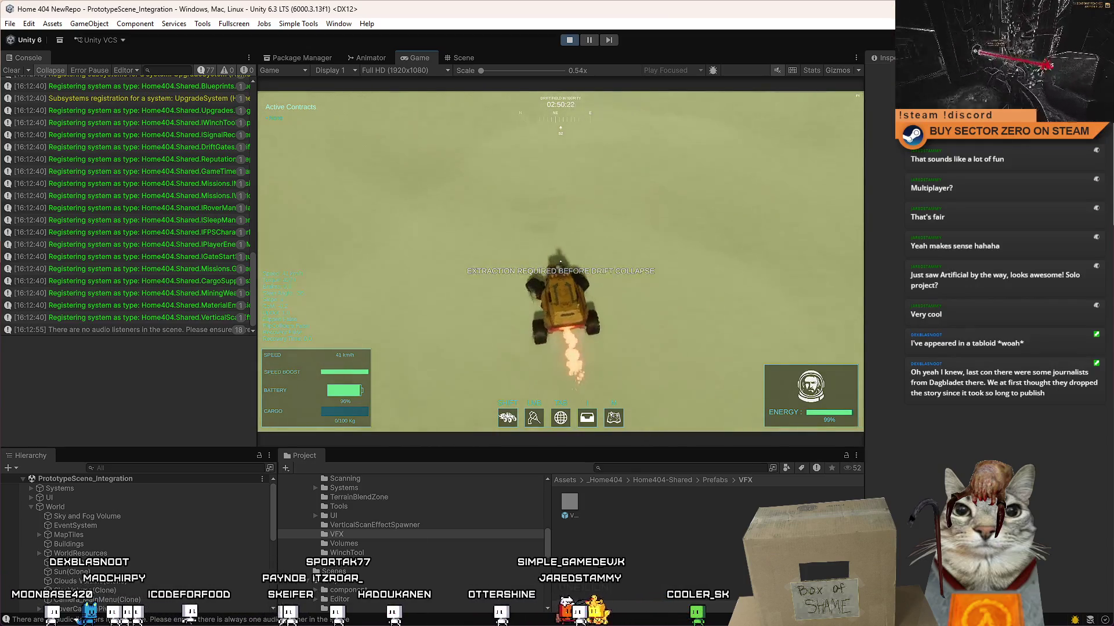
pyautogui.press('d')
pyautogui.press('w')
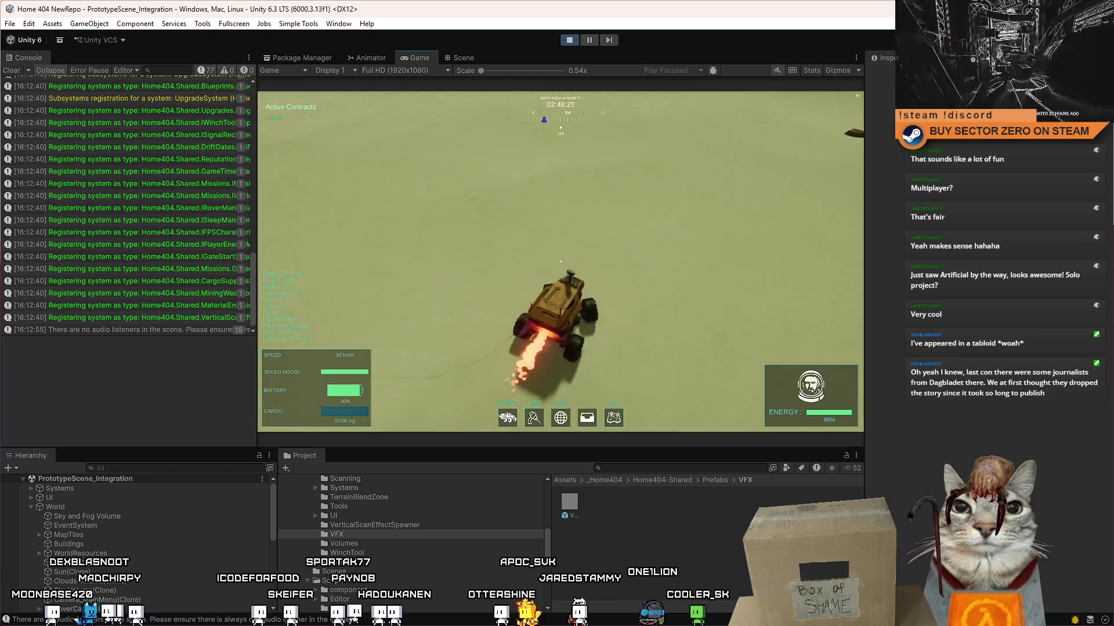
pyautogui.press('d')
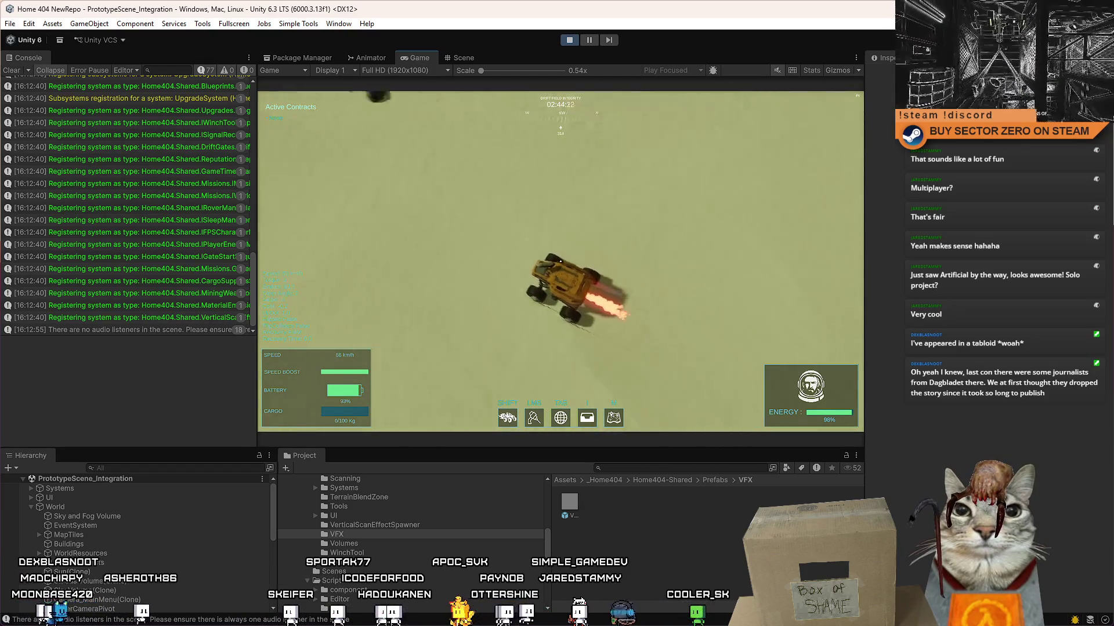
pyautogui.press('a')
pyautogui.press('a')
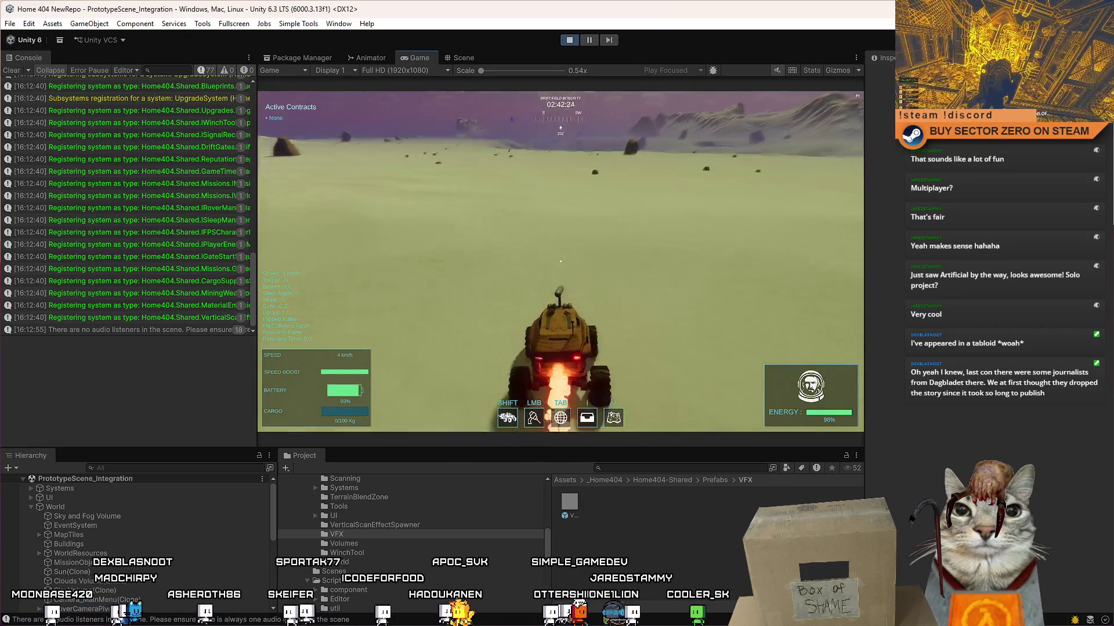
pyautogui.press('F1')
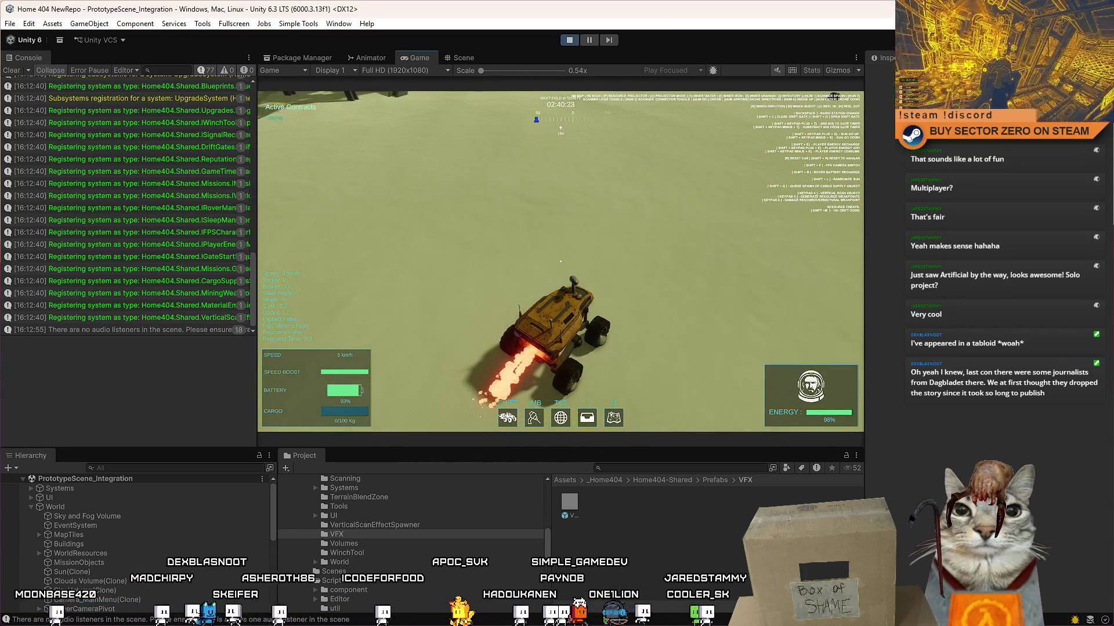
pyautogui.press('F10')
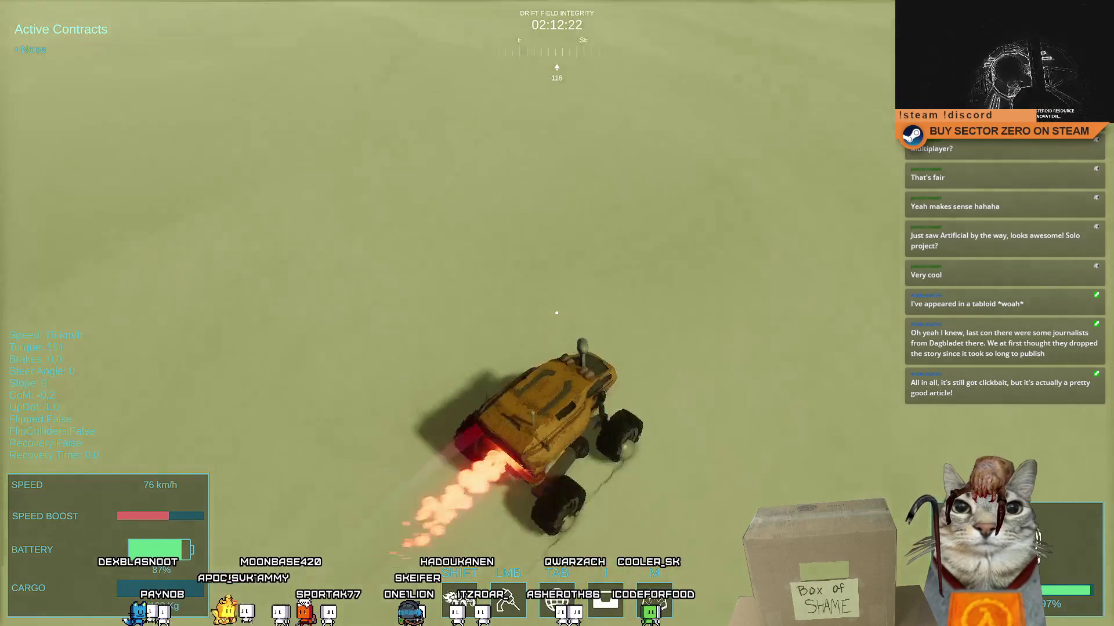
# - Steer the boosting rover left and right across the open plain
pyautogui.press('a')
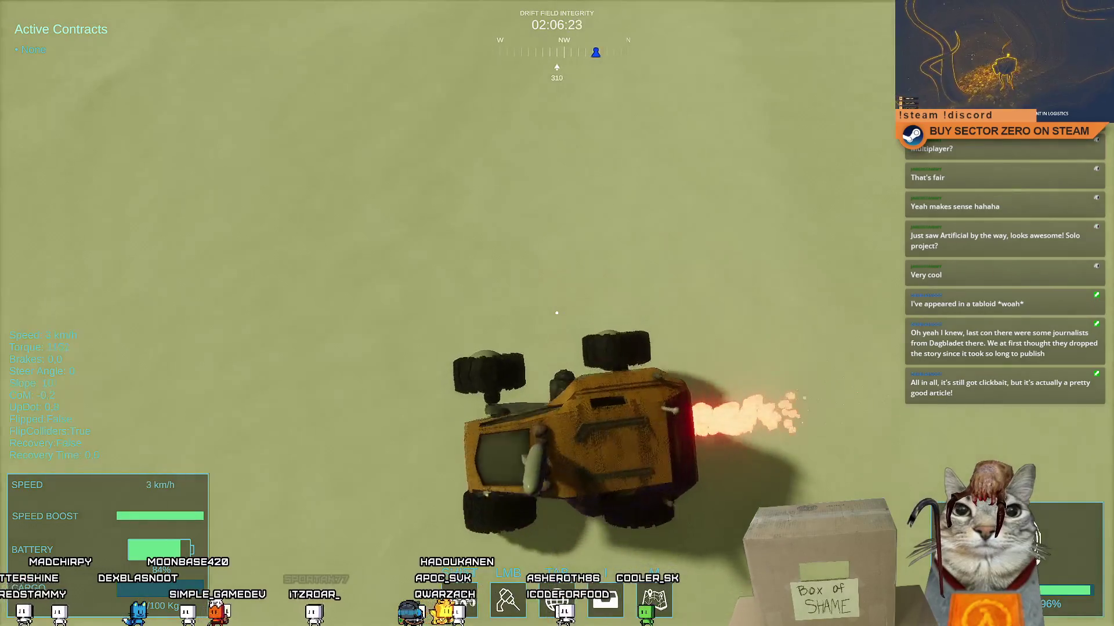
pyautogui.press('d')
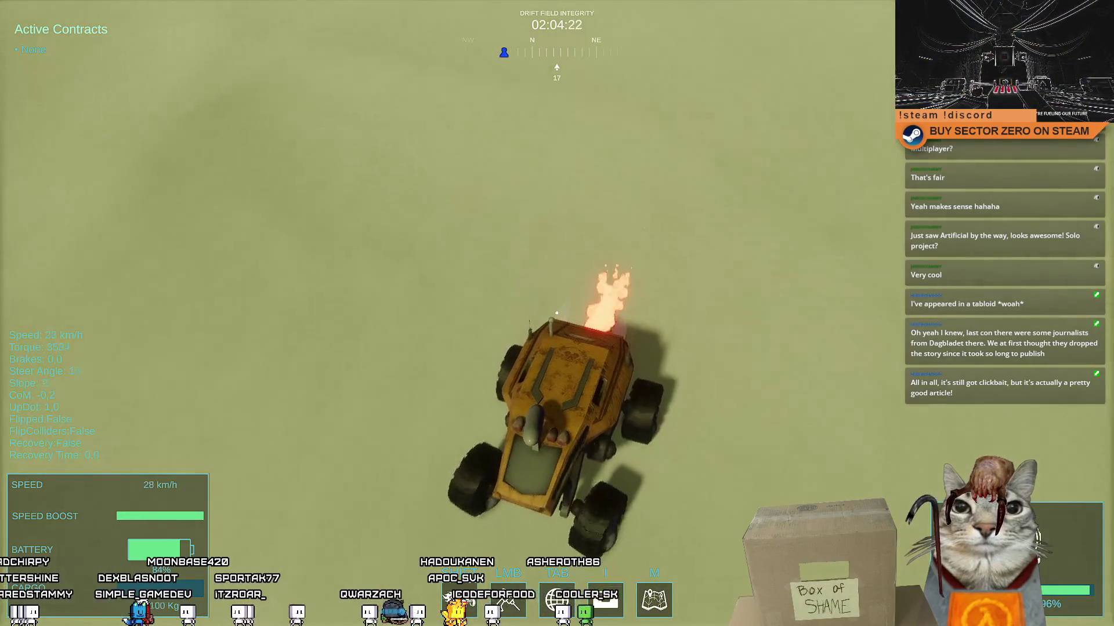
pyautogui.press('a')
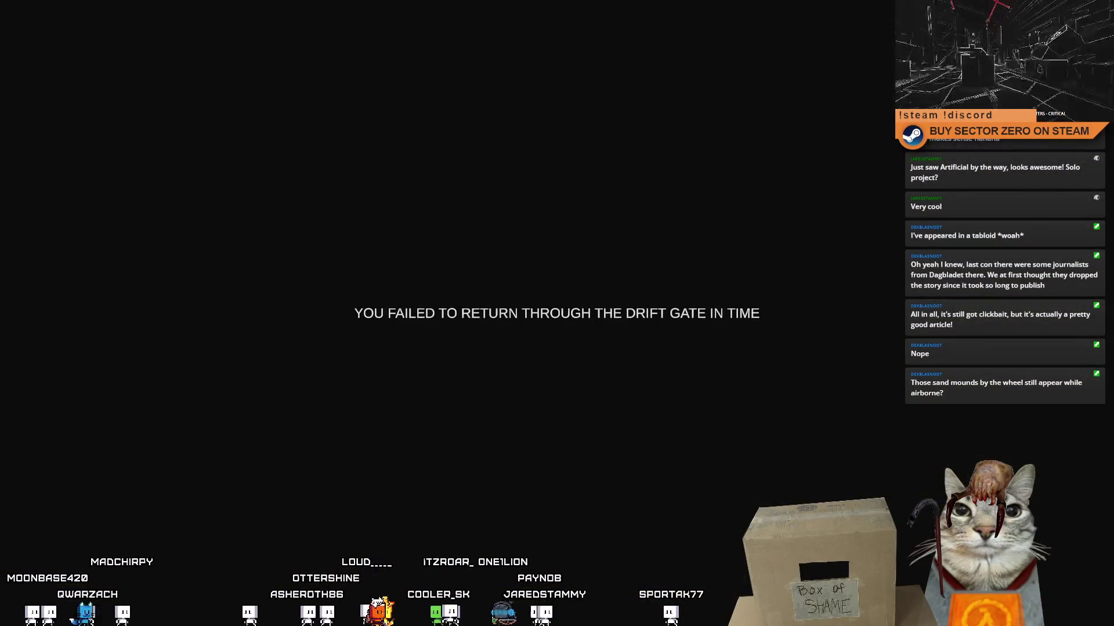
# - Leave fullscreen and stop the Play mode test
pyautogui.press('Escape')
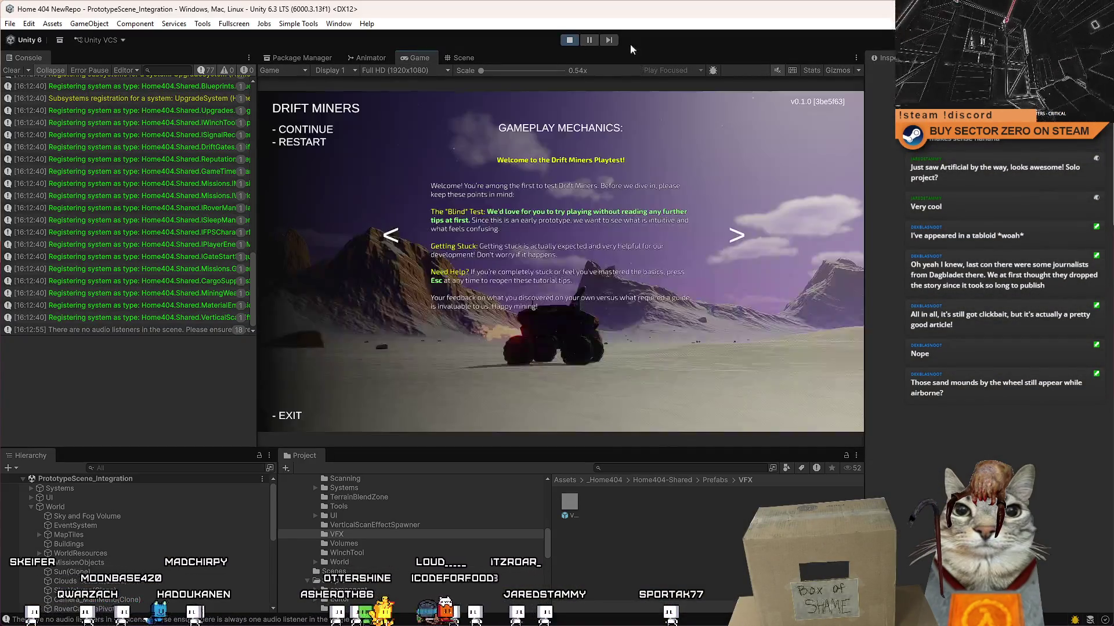
pyautogui.click(569, 40)
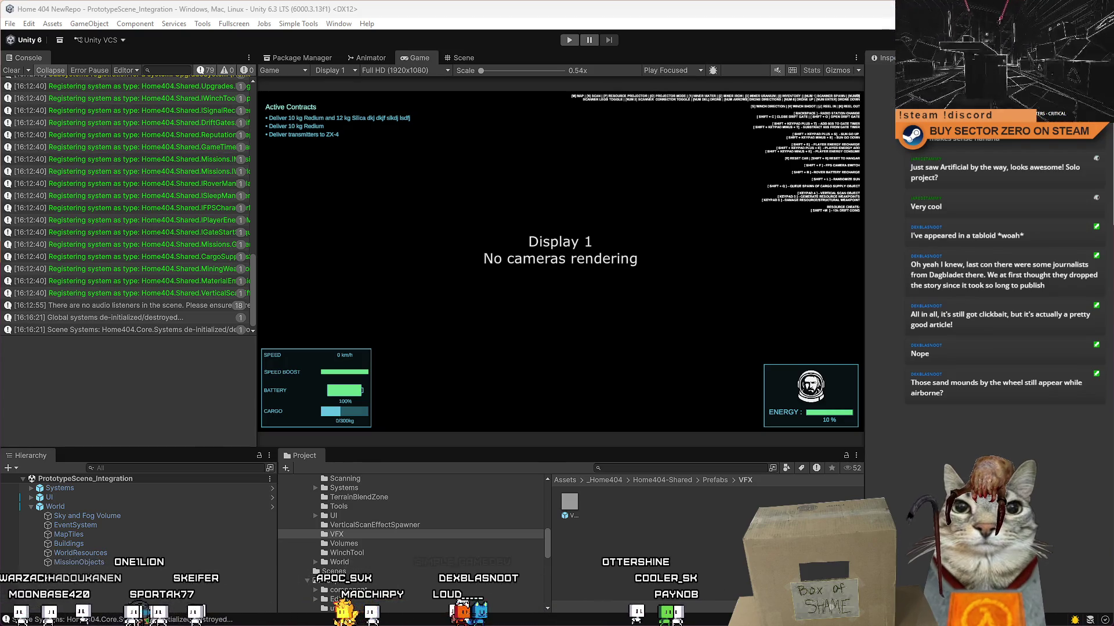
# - Switch to the Steam window showing the SECTOR ZERO store page
pyautogui.hotkey('alt', 'Tab')
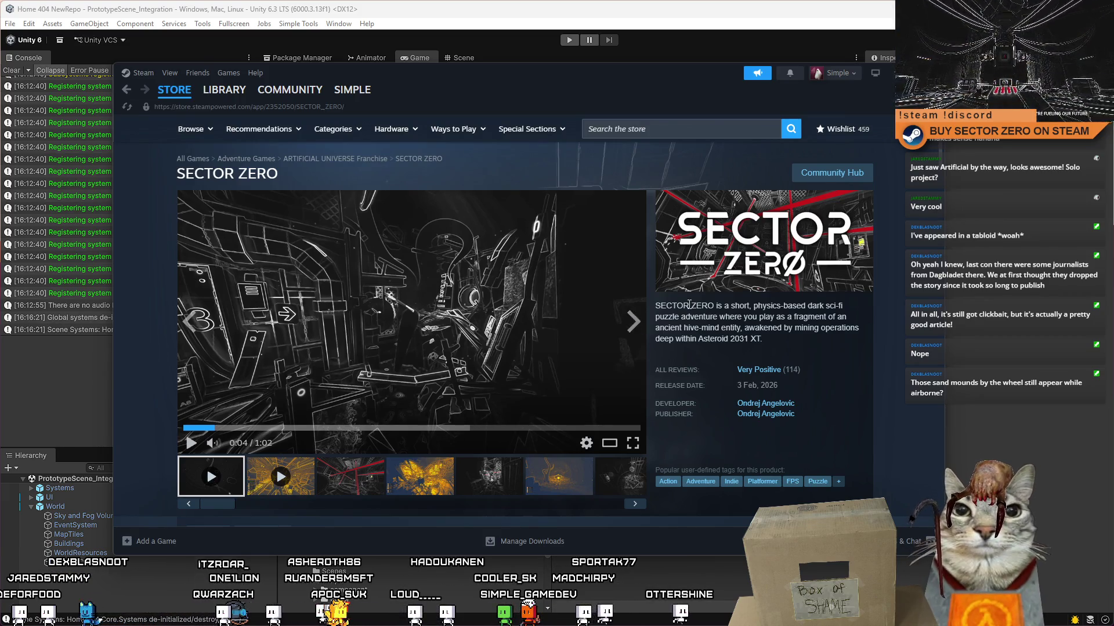
# - Search the Steam store for 'city climber' and open the City Climber store page
pyautogui.scroll(-6, 655, 290)
pyautogui.scroll(-3, 661, 331)
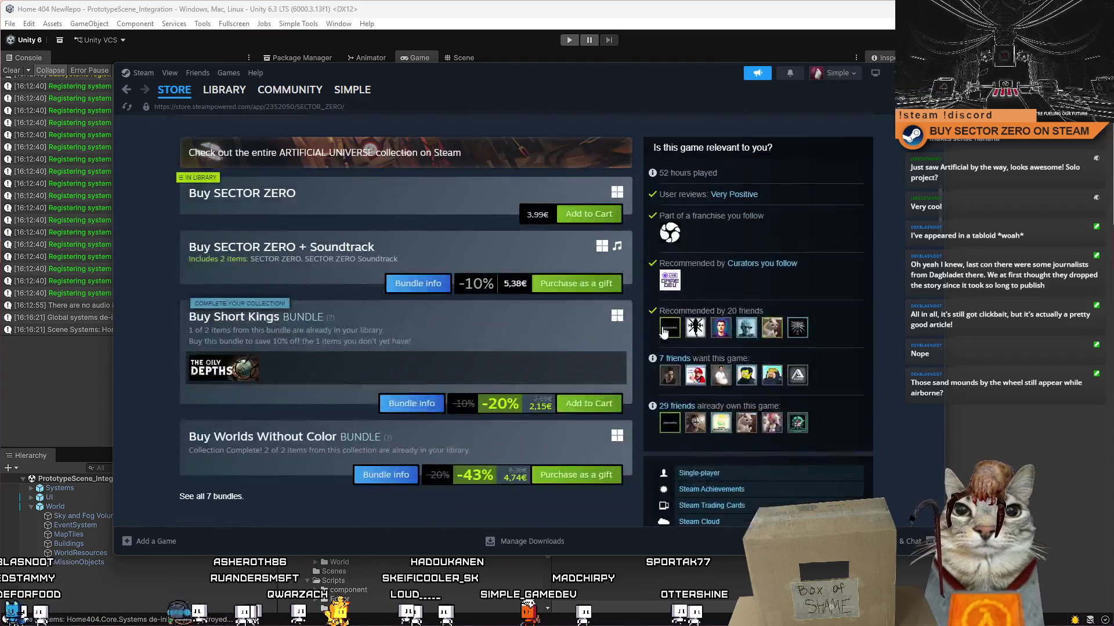
pyautogui.scroll(-4, 663, 332)
pyautogui.scroll(12, 684, 244)
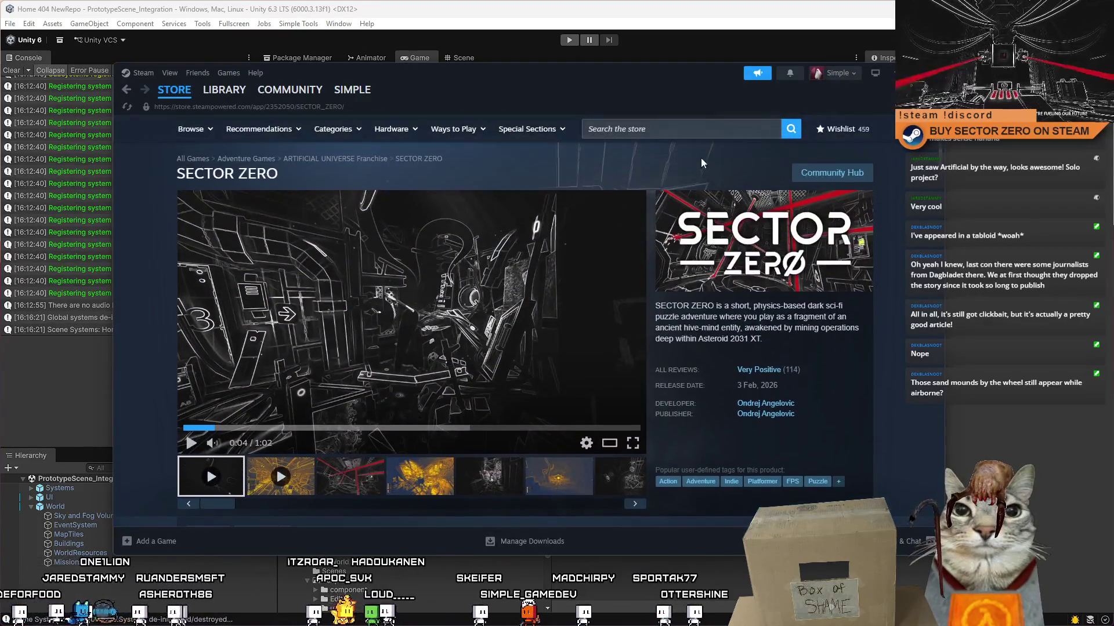
pyautogui.click(696, 130)
pyautogui.write('city')
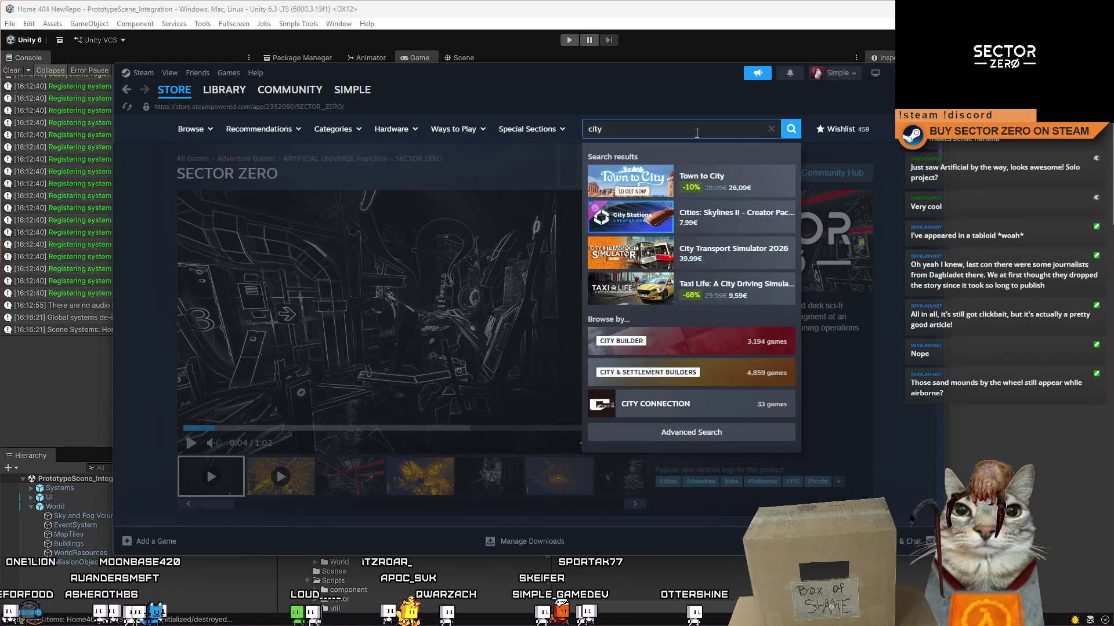
pyautogui.write(' c')
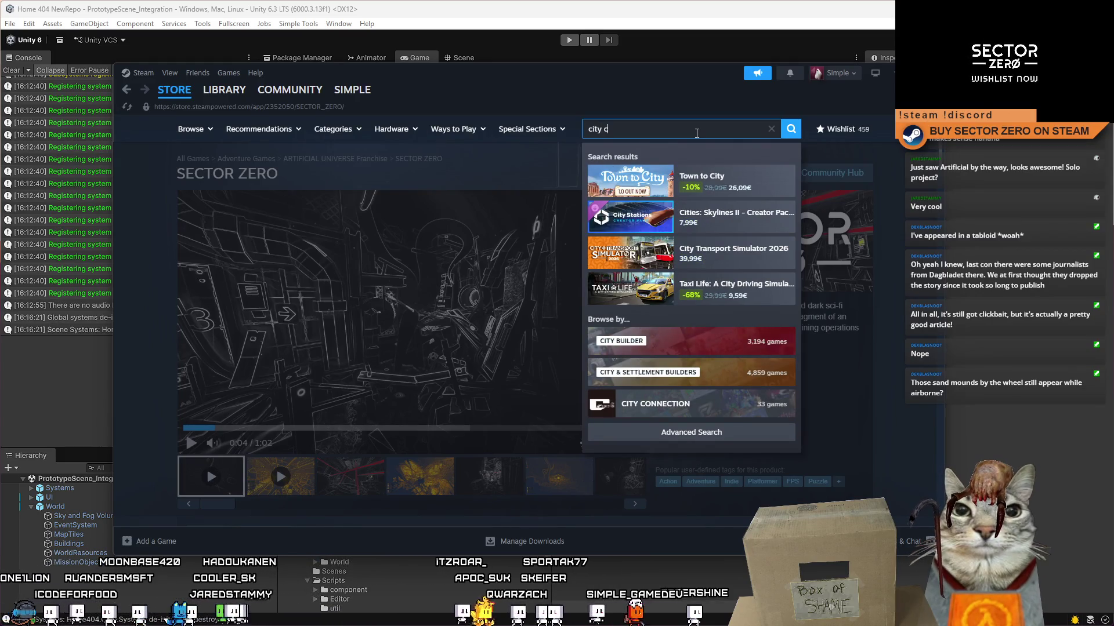
pyautogui.write('limber')
pyautogui.click(774, 175)
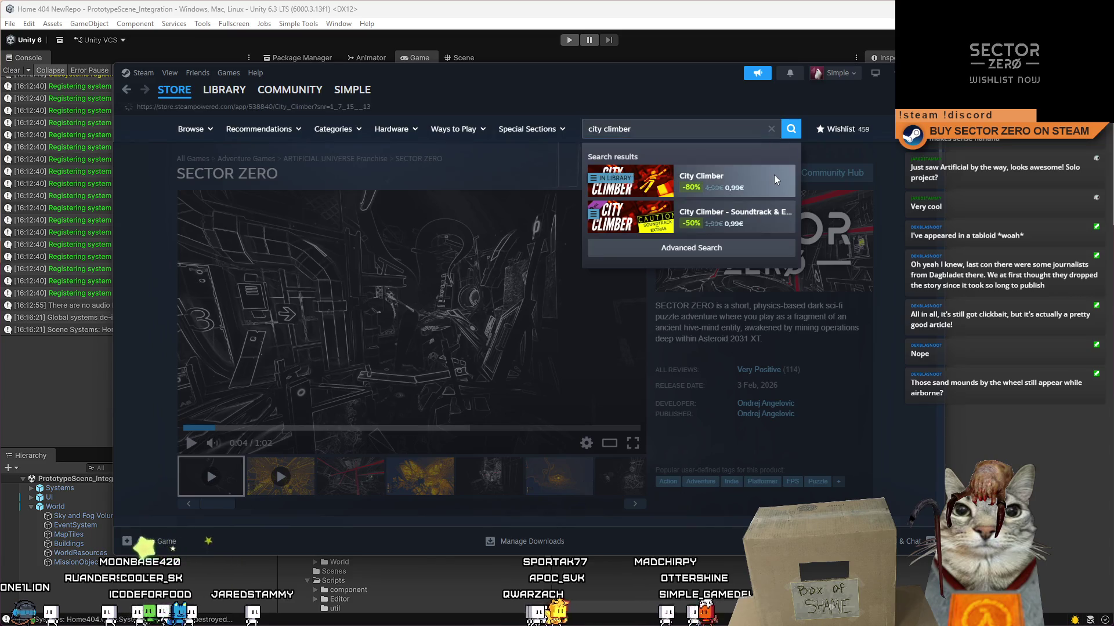
# - Scroll up and down through the City Climber store page
pyautogui.scroll(-5, 749, 211)
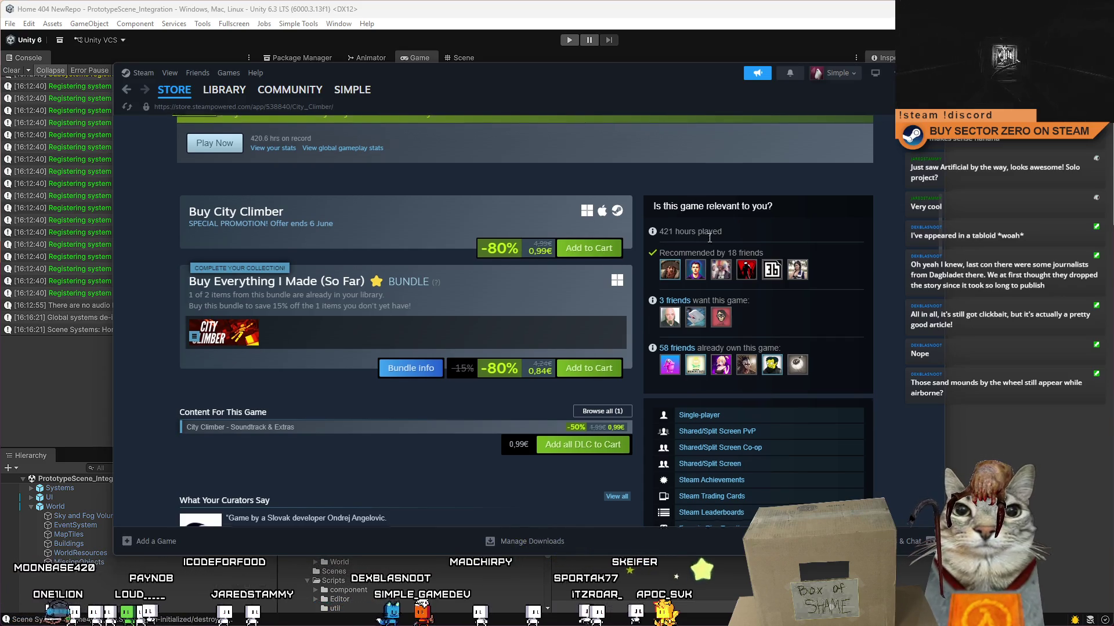
pyautogui.scroll(2, 708, 238)
pyautogui.scroll(2, 709, 241)
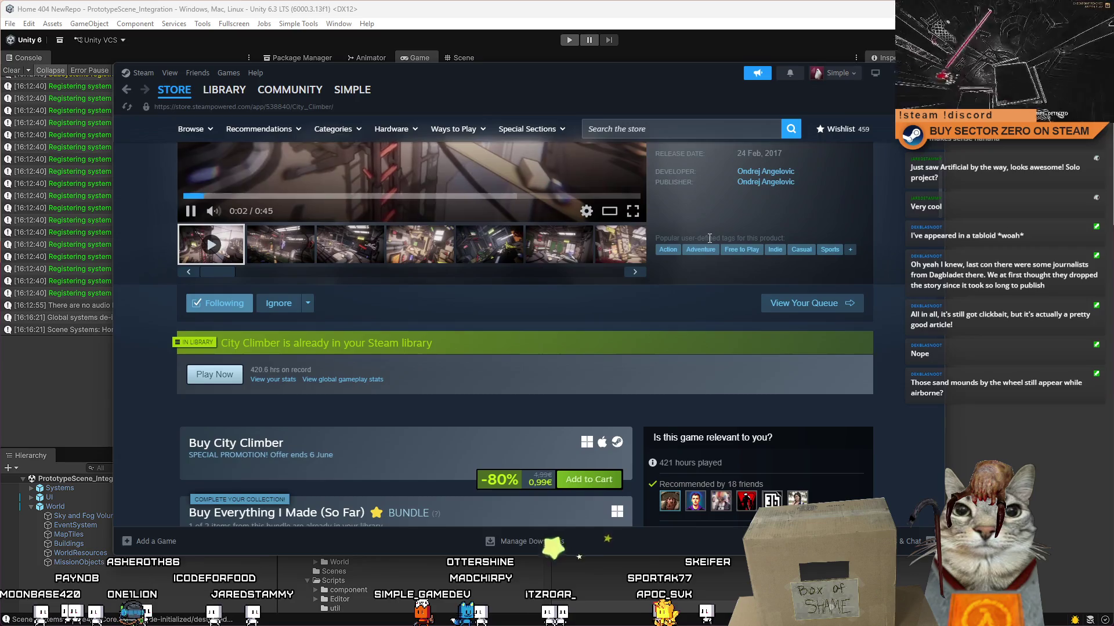
pyautogui.scroll(-5, 709, 241)
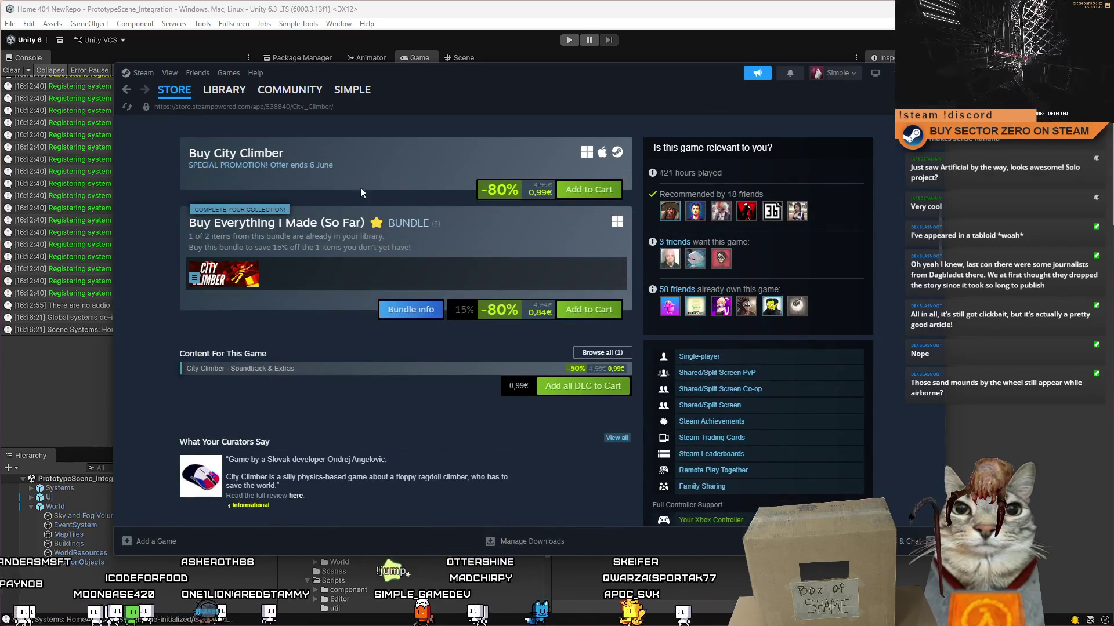
pyautogui.scroll(1, 290, 192)
pyautogui.click(848, 62)
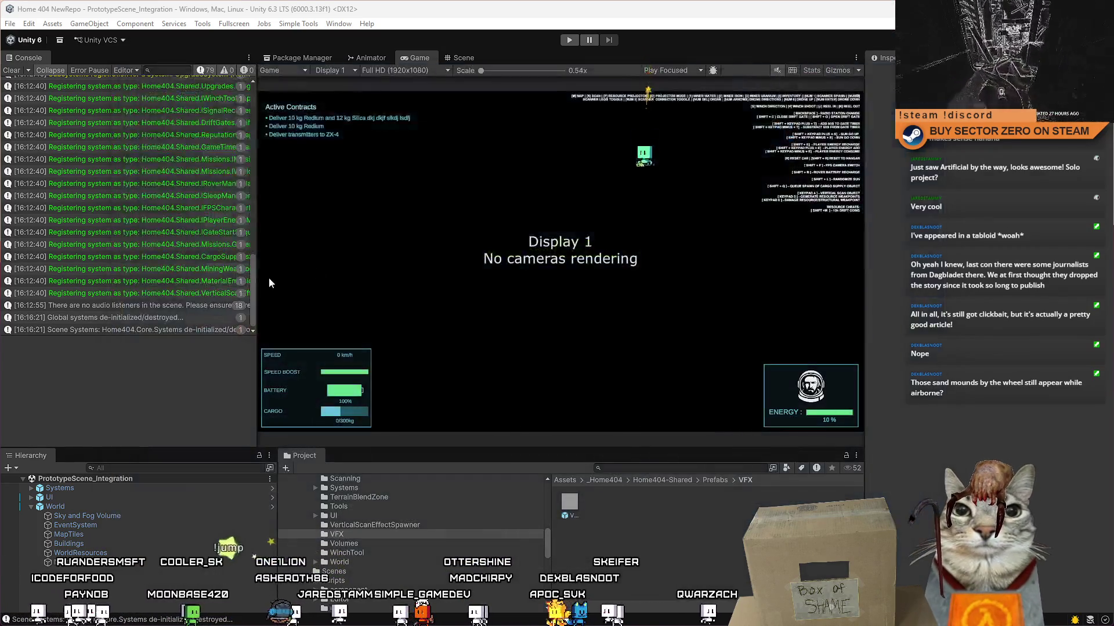